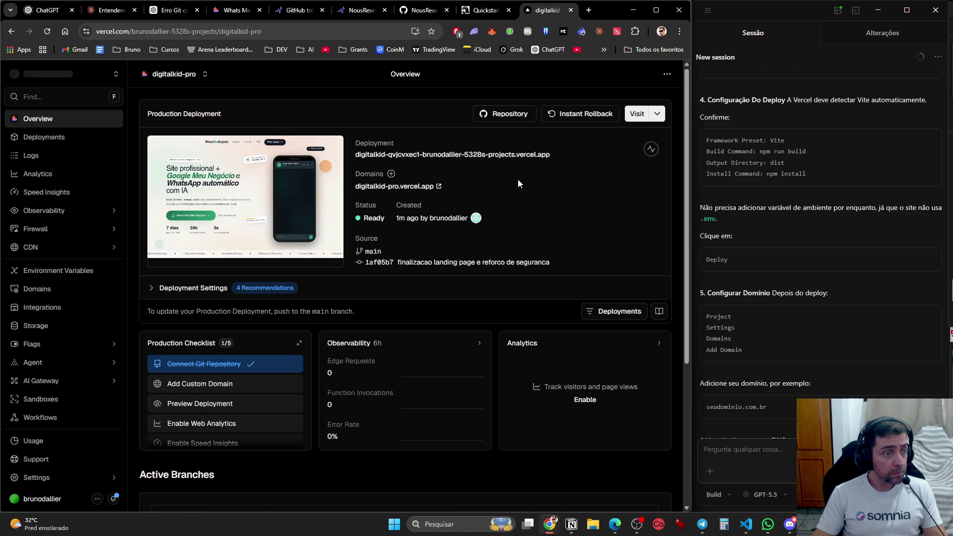
# - Browse the project's deployments list and project switcher, returning to the overview each time
pyautogui.scroll(-3, 516, 188)
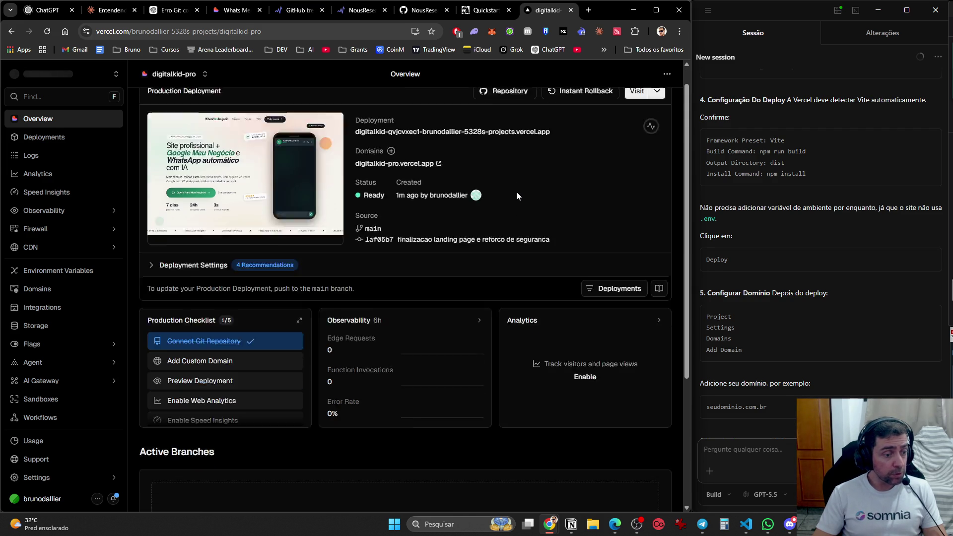
pyautogui.scroll(3, 517, 222)
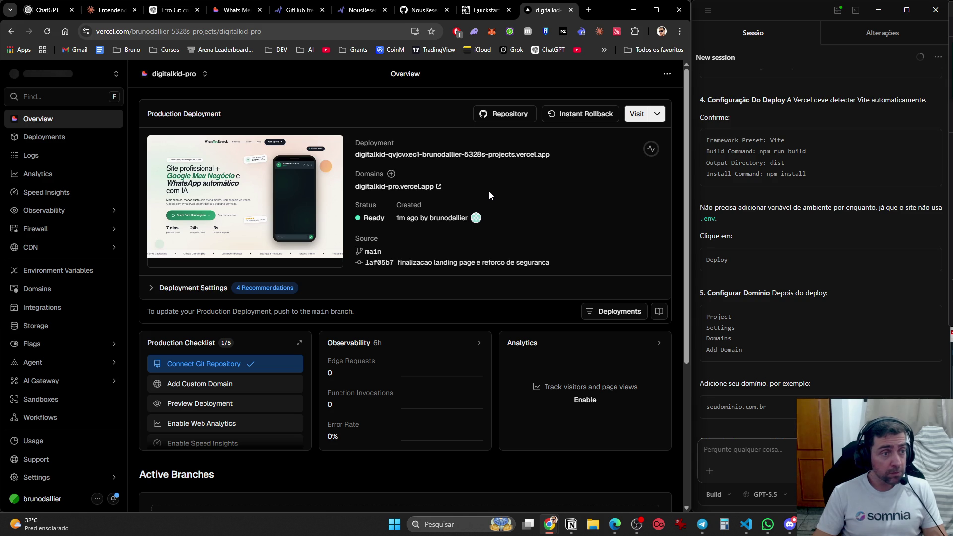
pyautogui.click(76, 143)
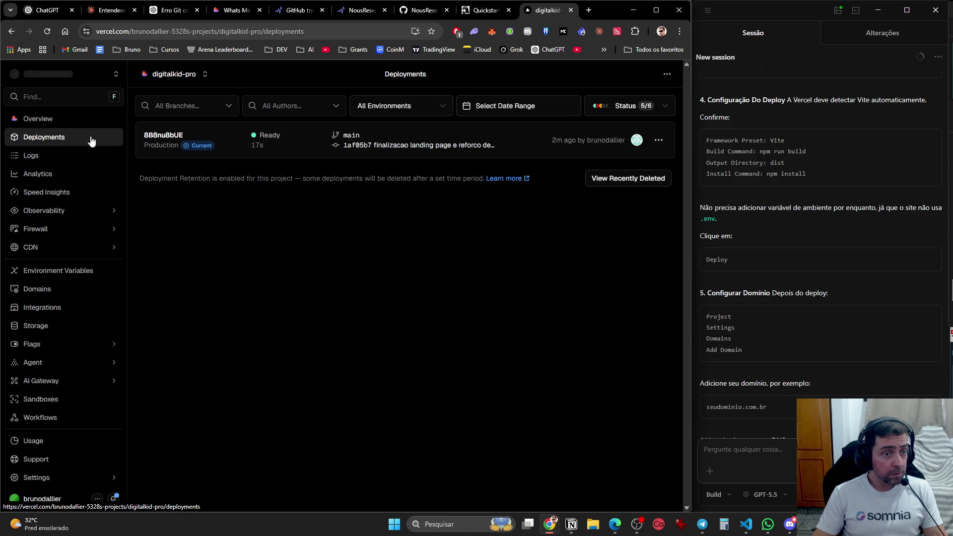
pyautogui.click(12, 32)
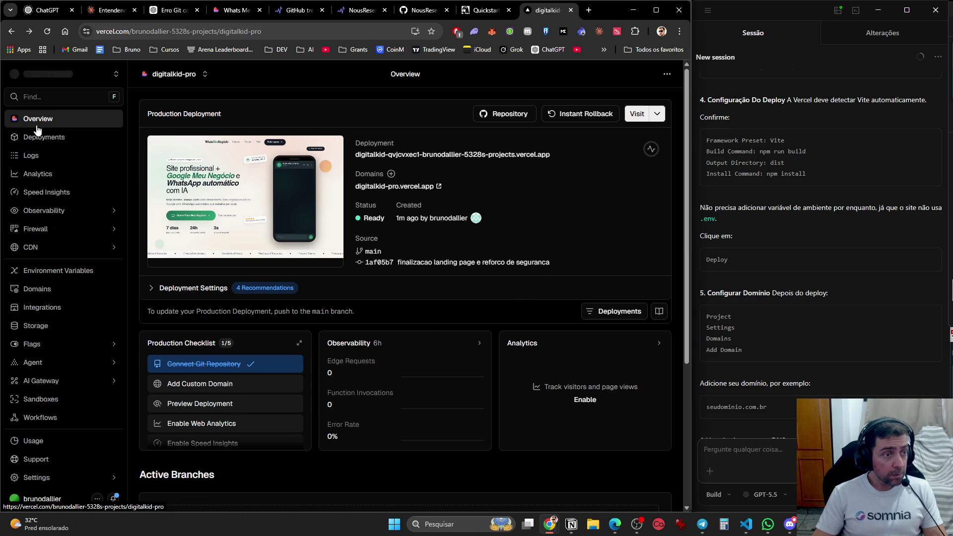
pyautogui.click(205, 75)
pyautogui.click(205, 79)
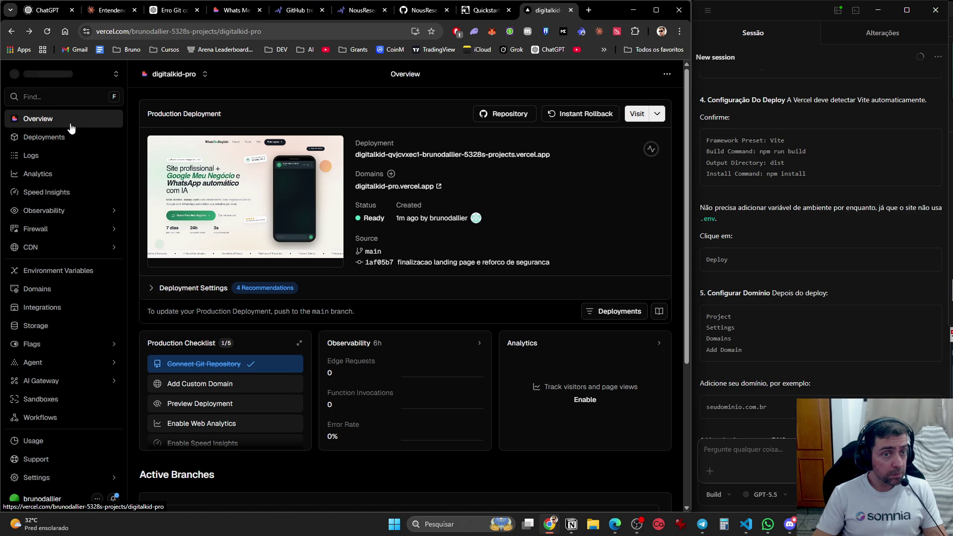
pyautogui.click(70, 148)
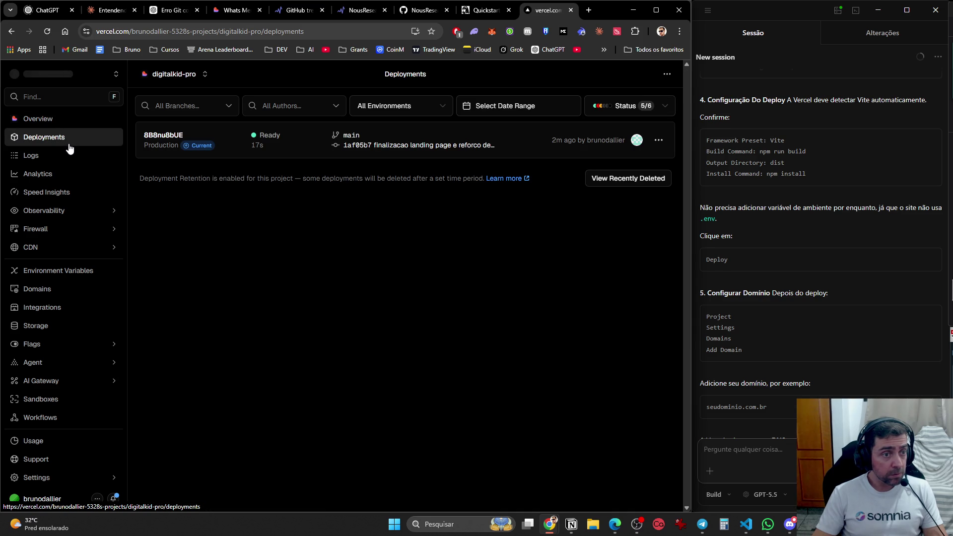
pyautogui.click(51, 118)
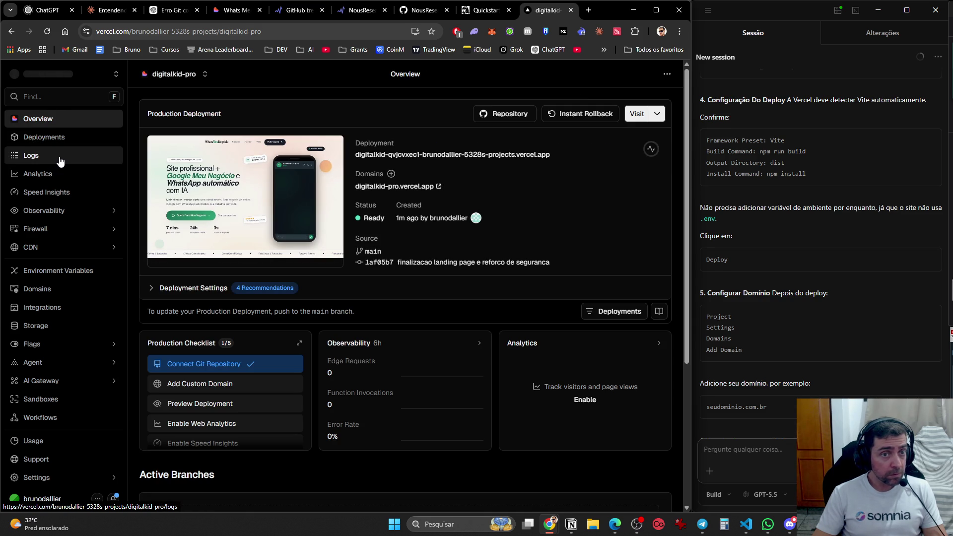
# - Review the project's environment variables, domains and usage figures, then return to the overview
pyautogui.click(73, 270)
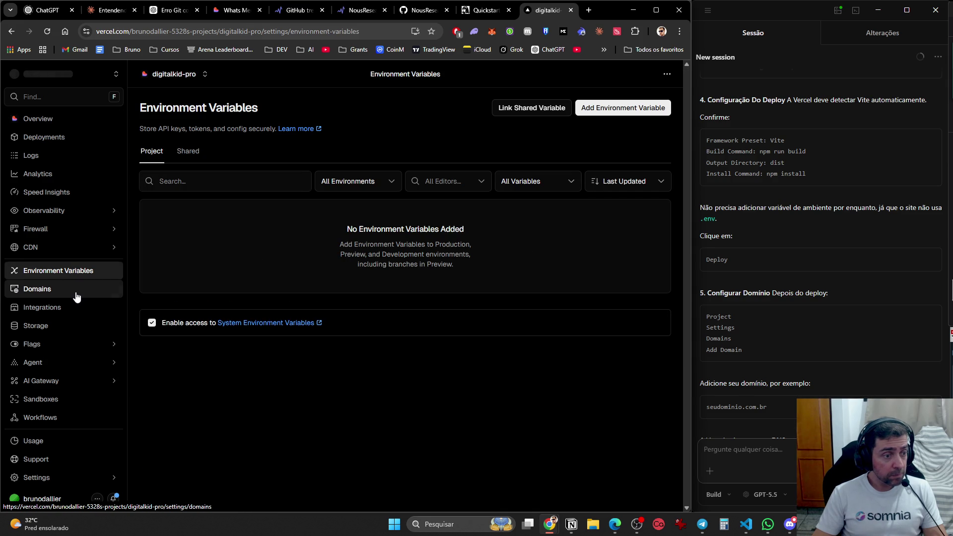
pyautogui.click(77, 297)
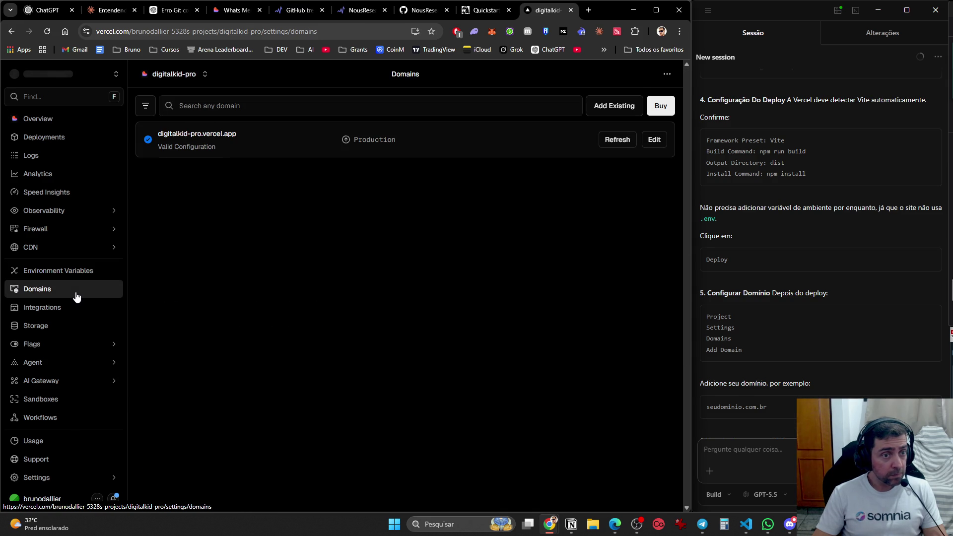
pyautogui.click(66, 441)
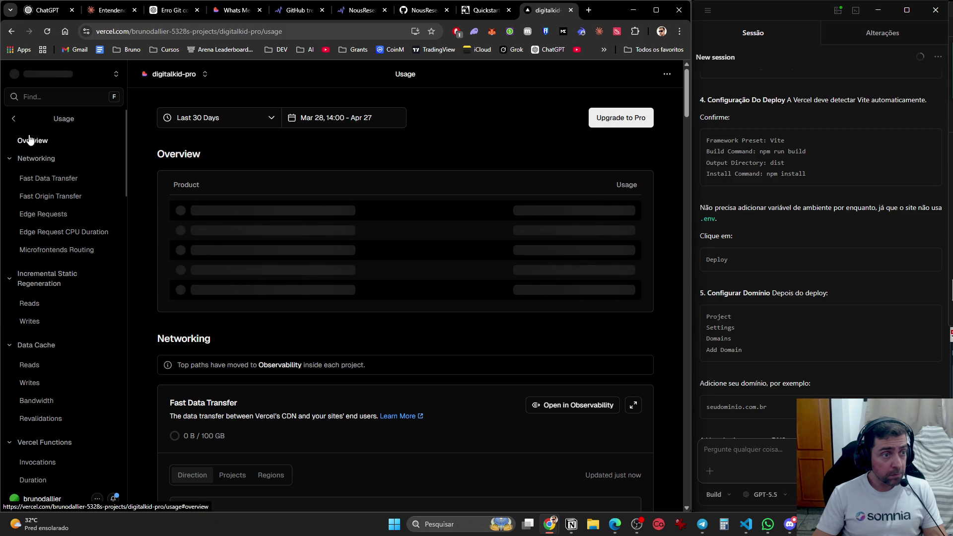
pyautogui.click(32, 119)
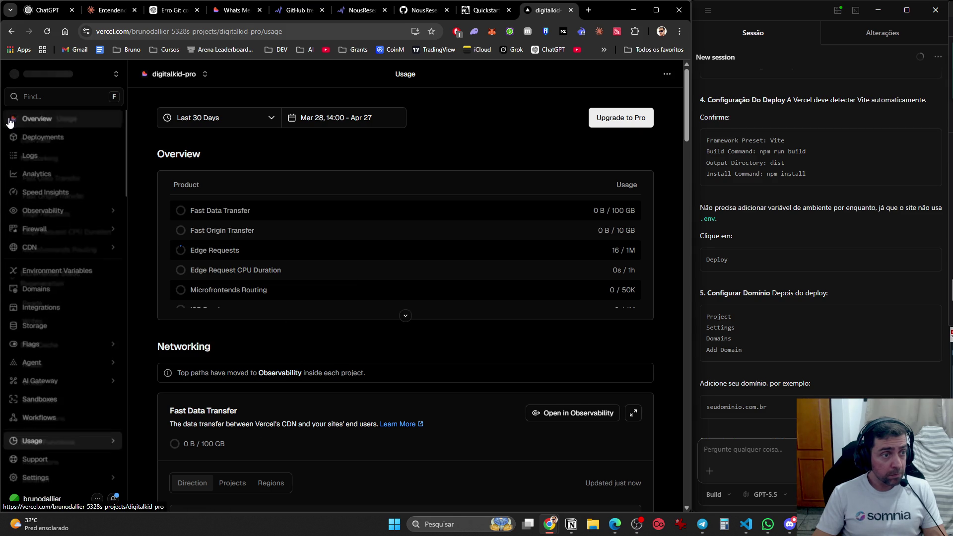
pyautogui.click(58, 124)
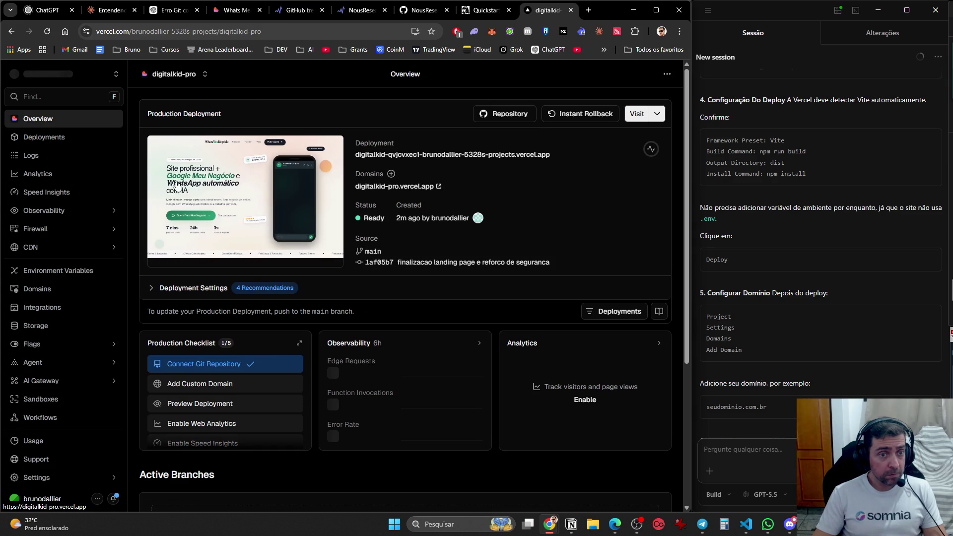
# - Go to the all-projects overview and open the digitalkid-pro project
pyautogui.click(203, 77)
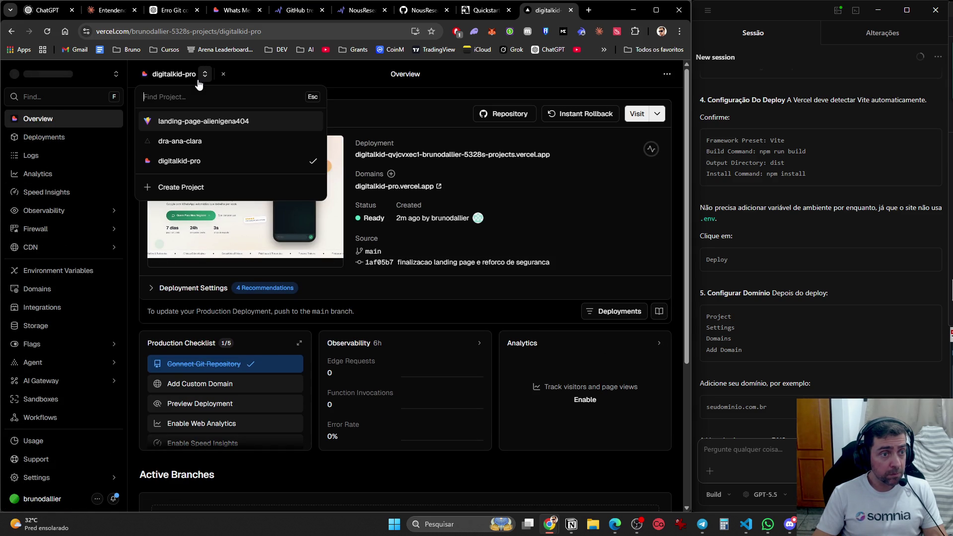
pyautogui.click(412, 83)
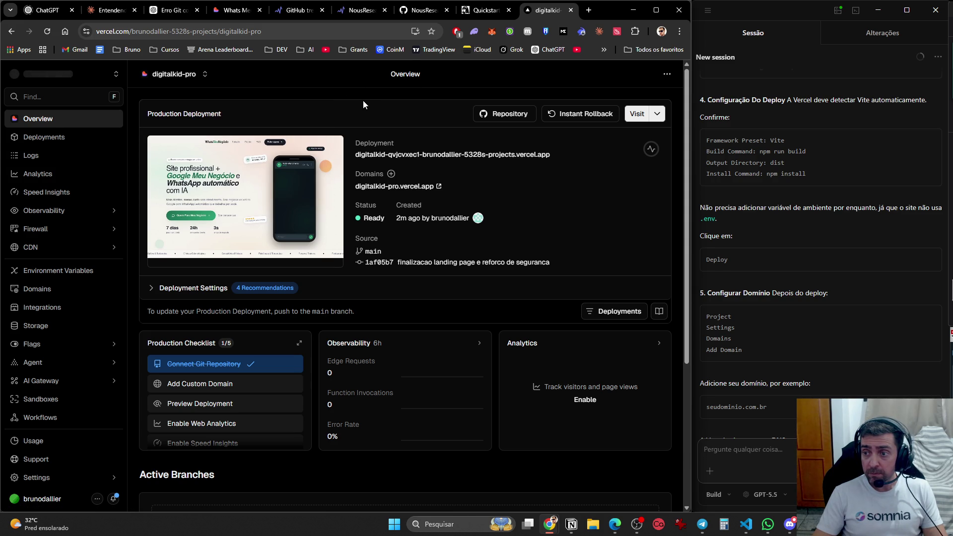
pyautogui.click(44, 79)
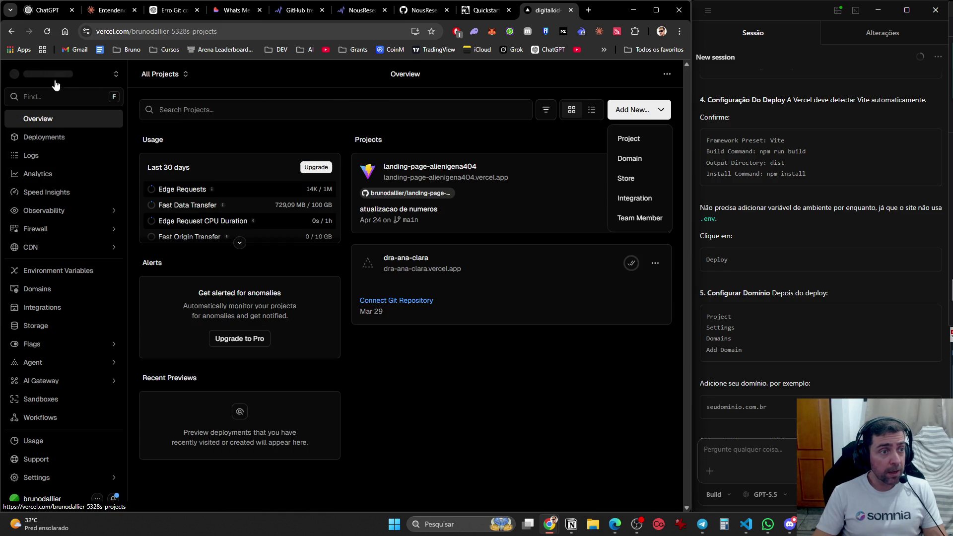
pyautogui.click(47, 33)
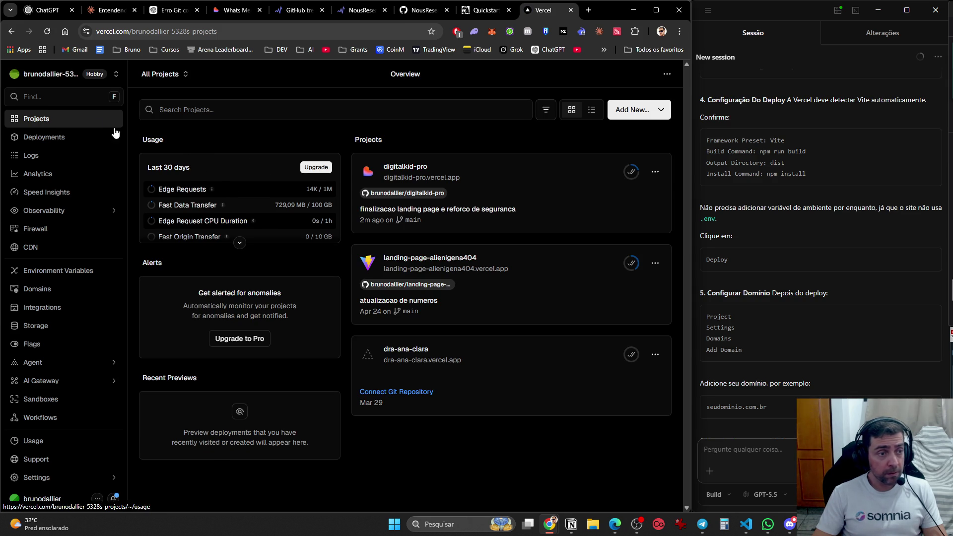
pyautogui.click(554, 181)
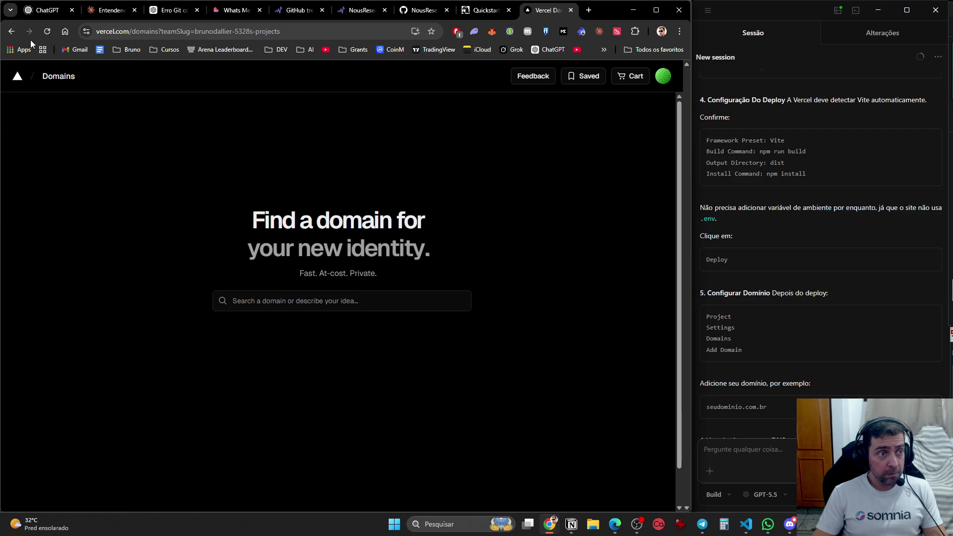
pyautogui.click(11, 30)
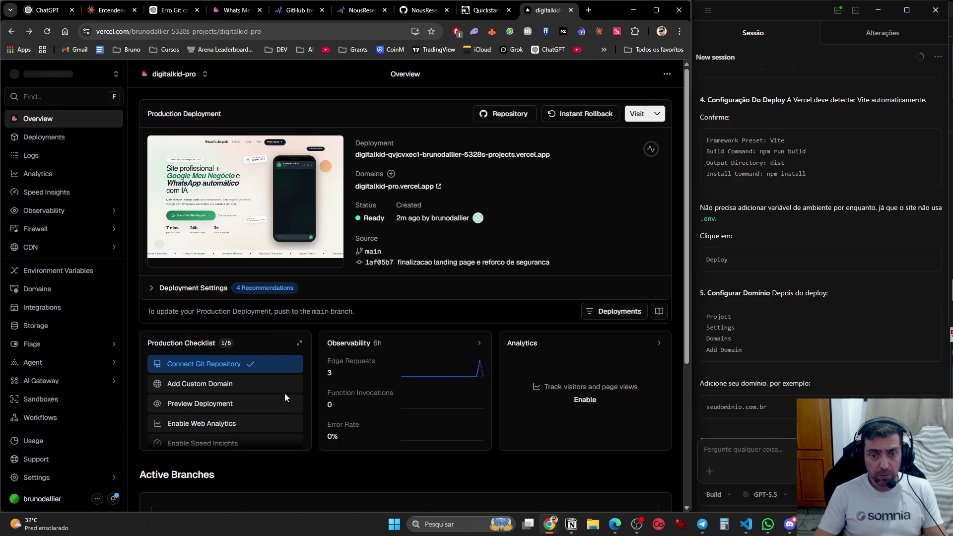
pyautogui.scroll(-4, 272, 395)
pyautogui.scroll(3, 272, 420)
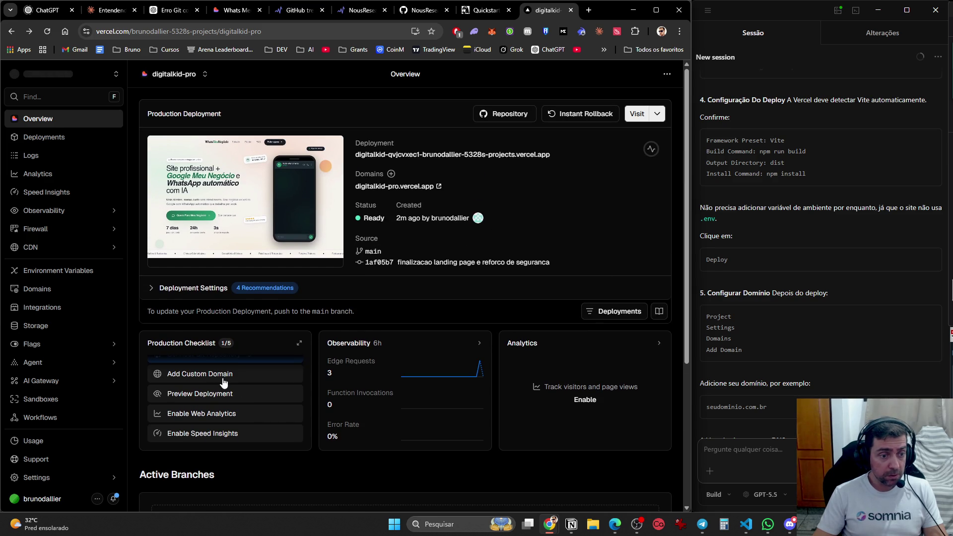
pyautogui.click(219, 375)
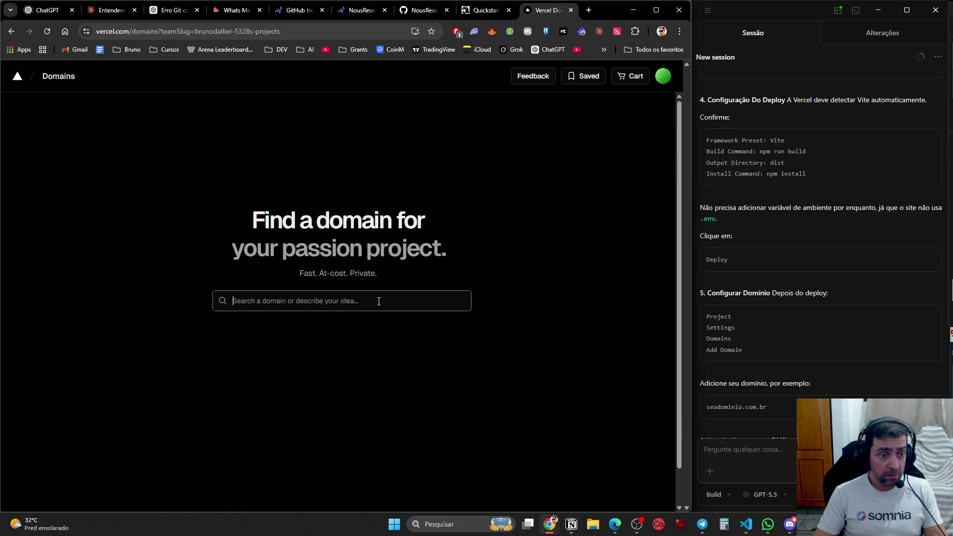
pyautogui.click(11, 30)
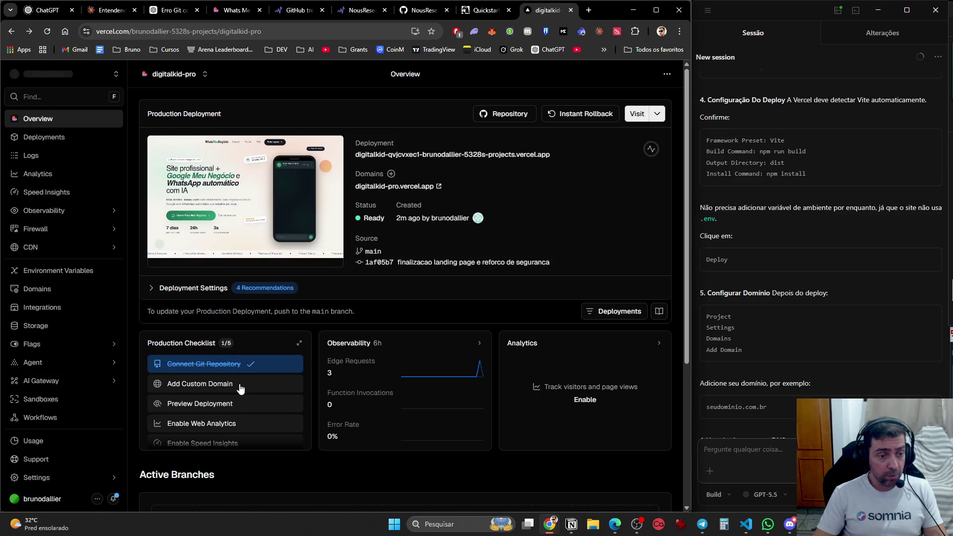
pyautogui.click(240, 388)
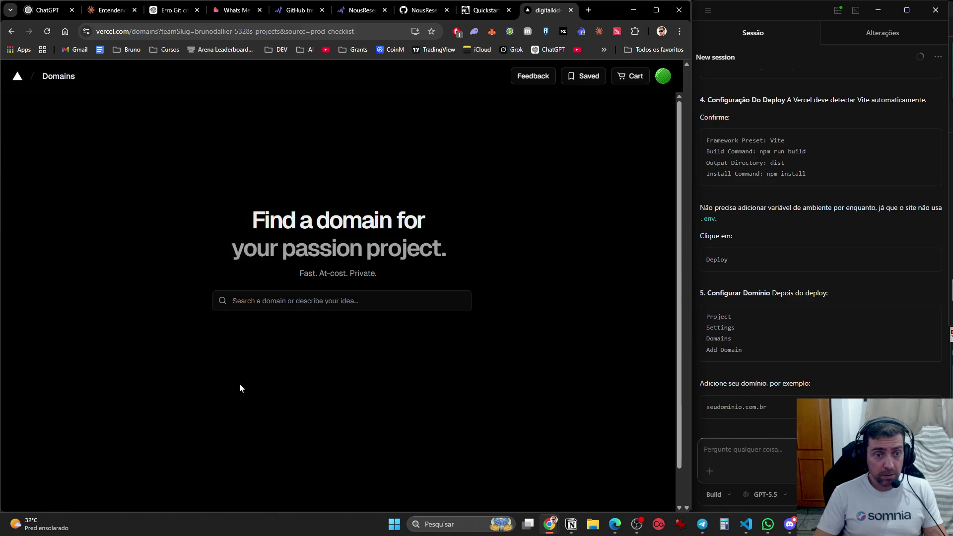
pyautogui.click(588, 10)
pyautogui.hotkey('ctrl', 'w')
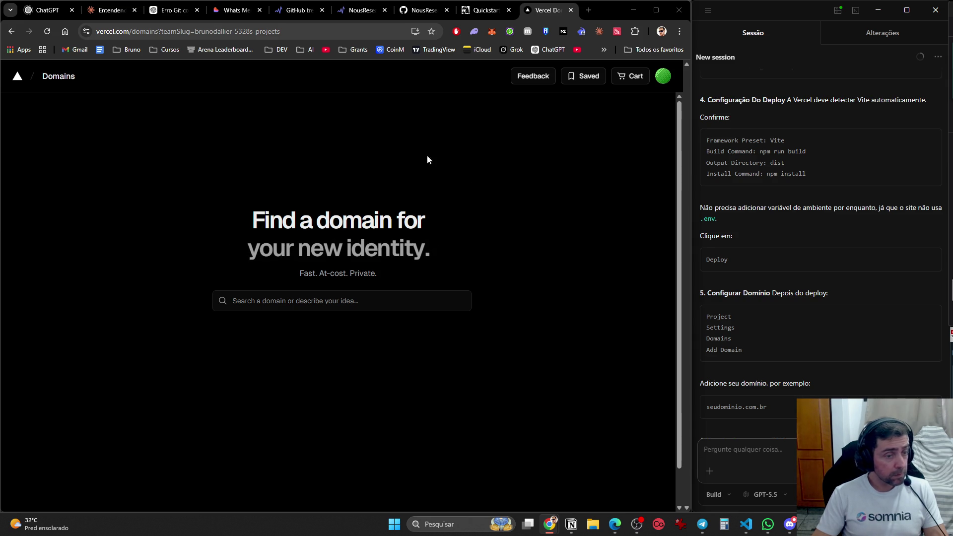
# - Search whatsmeunegocio.com.br, then whatsmeunegocio.com (US$11,25), and leave the domain results
pyautogui.click(366, 297)
pyautogui.write('whatsmeunegocio.com.br')
pyautogui.press('Return')
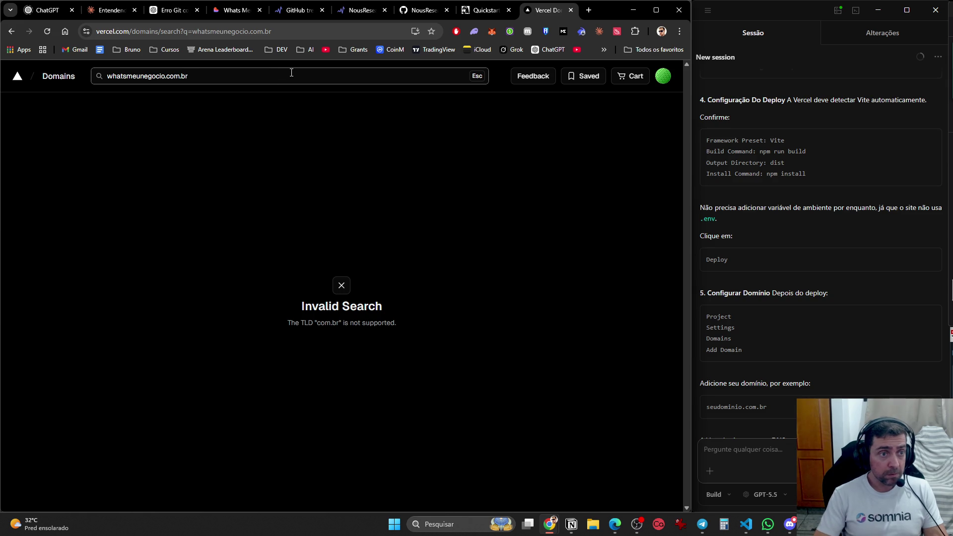
pyautogui.press('BackSpace')
pyautogui.press('BackSpace')
pyautogui.press('BackSpace')
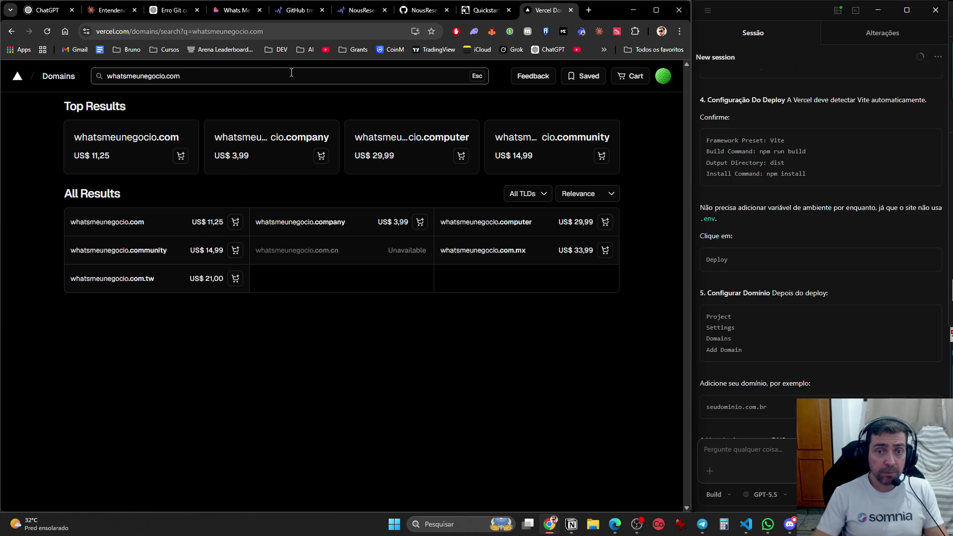
pyautogui.click(11, 31)
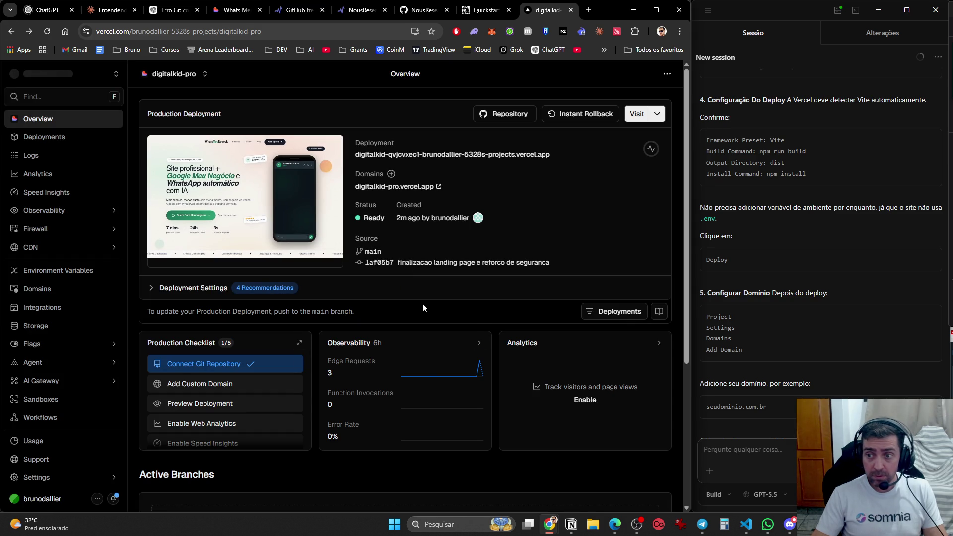
# - Expand digitalkid-pro's Deployment Settings to reveal build machine, concurrency and prioritization options
pyautogui.scroll(-3, 268, 409)
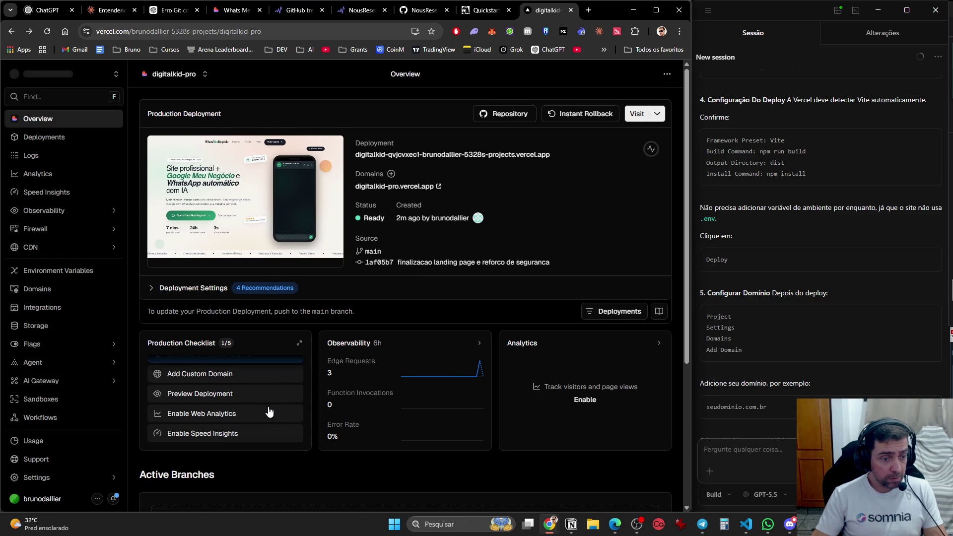
pyautogui.scroll(1, 269, 413)
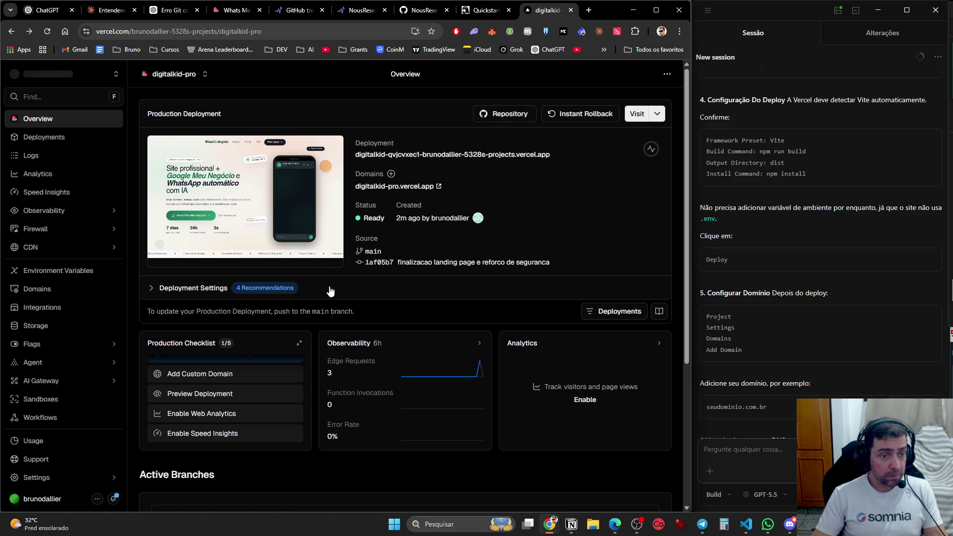
pyautogui.click(657, 114)
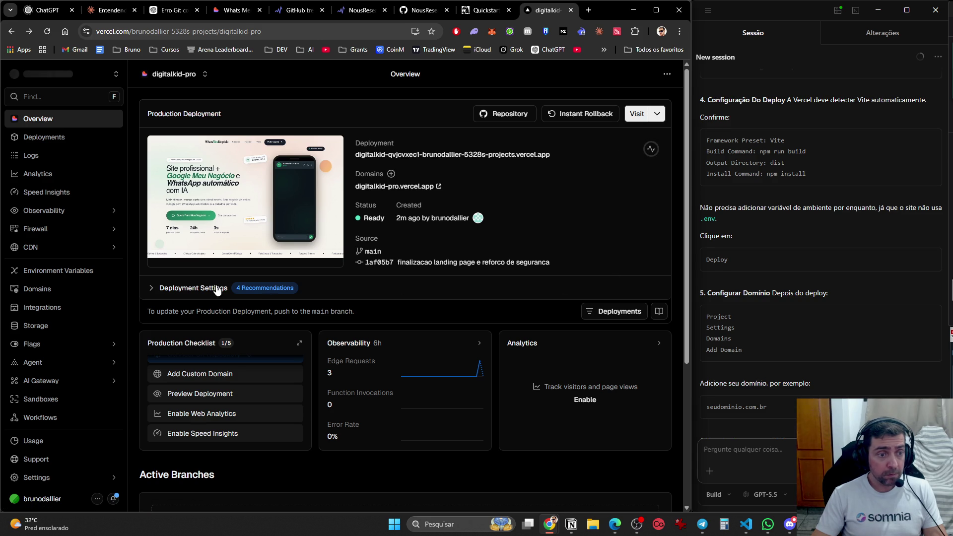
pyautogui.click(156, 293)
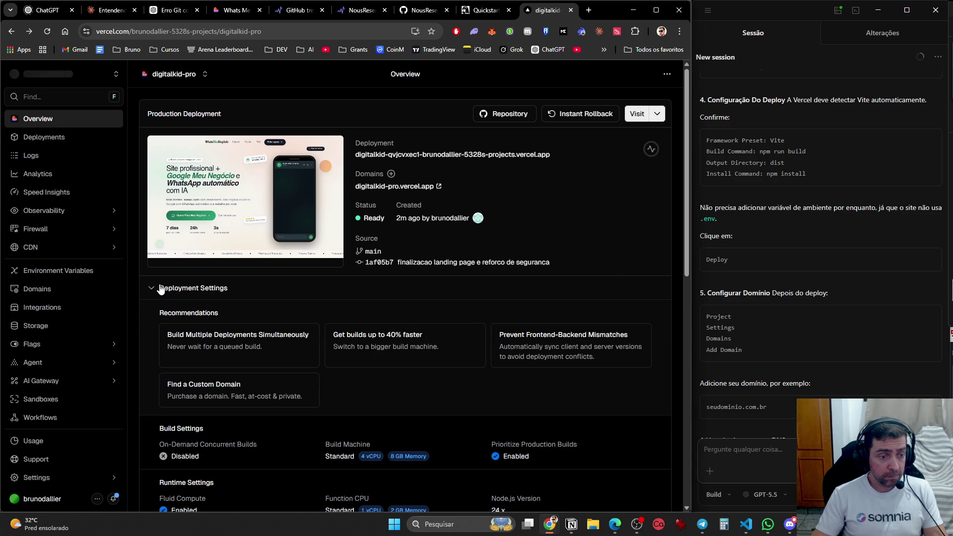
# - Scroll the overview, then open the project's Domains settings listing digitalkid-pro.vercel.app
pyautogui.scroll(-2, 169, 291)
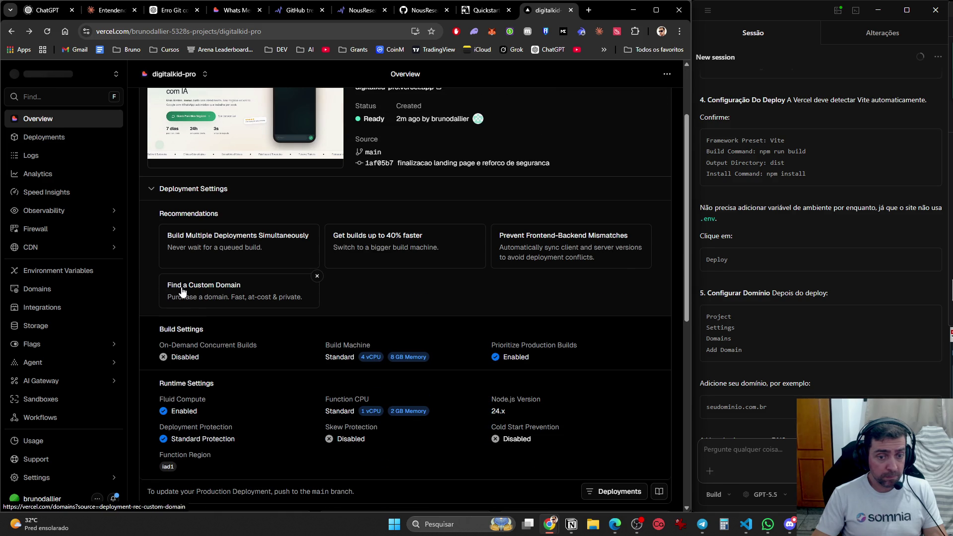
pyautogui.scroll(-2, 179, 292)
pyautogui.scroll(-1, 187, 293)
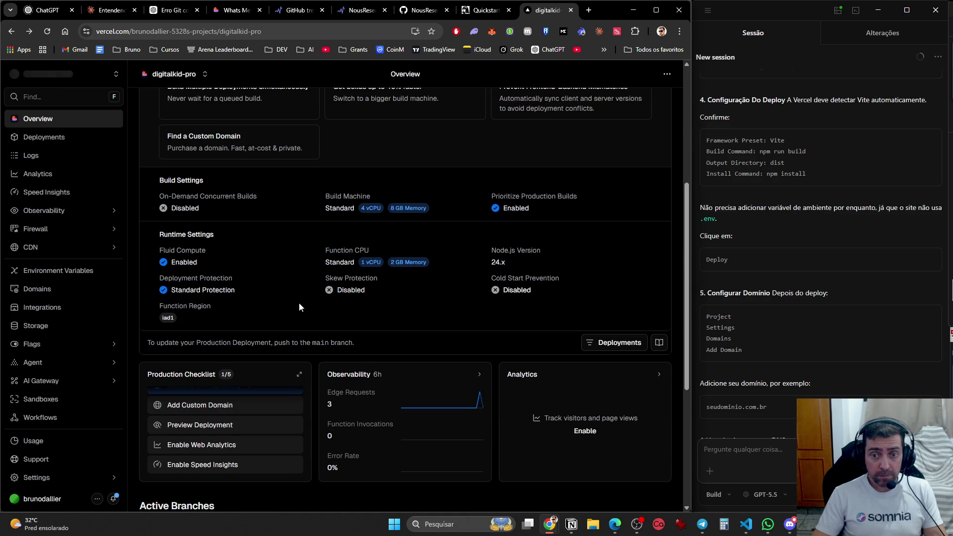
pyautogui.scroll(-4, 299, 306)
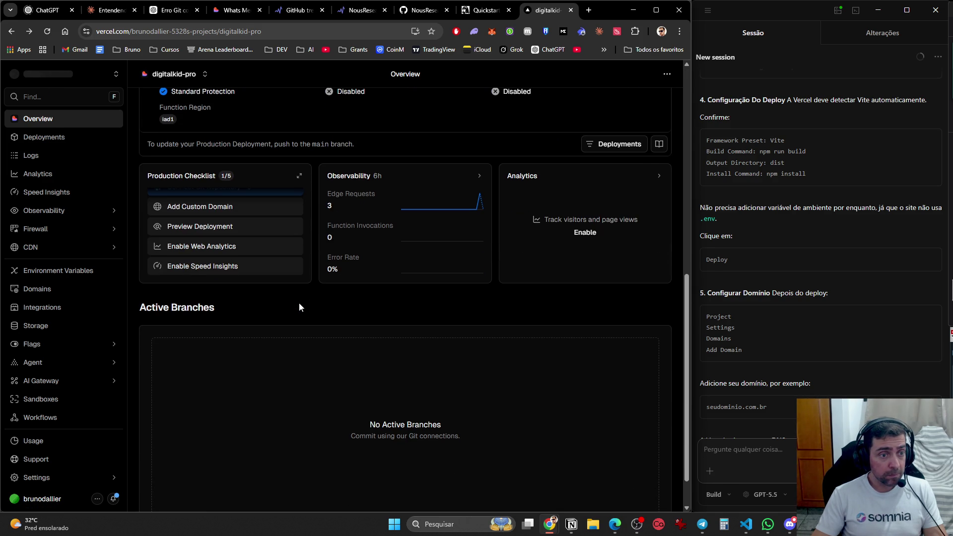
pyautogui.scroll(-1, 291, 288)
pyautogui.scroll(3, 296, 291)
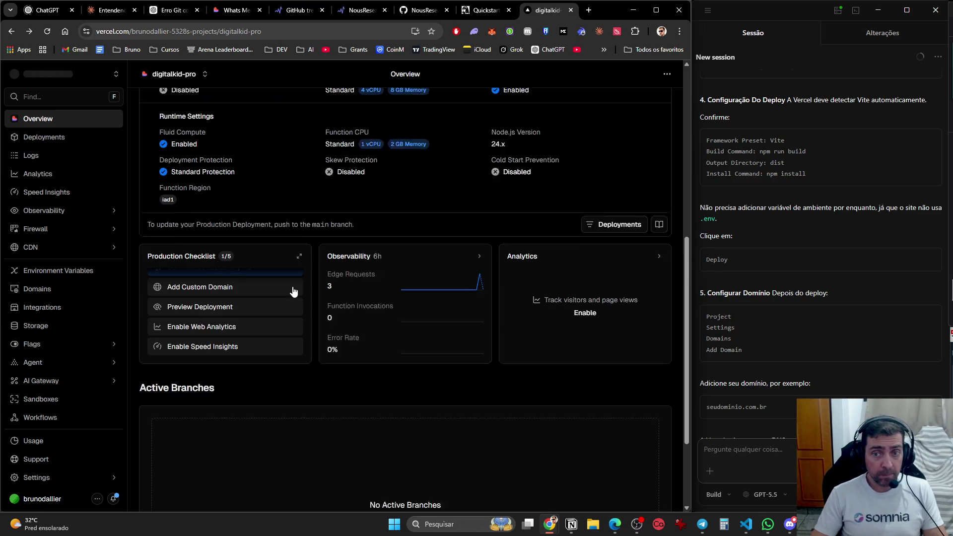
pyautogui.scroll(7, 297, 291)
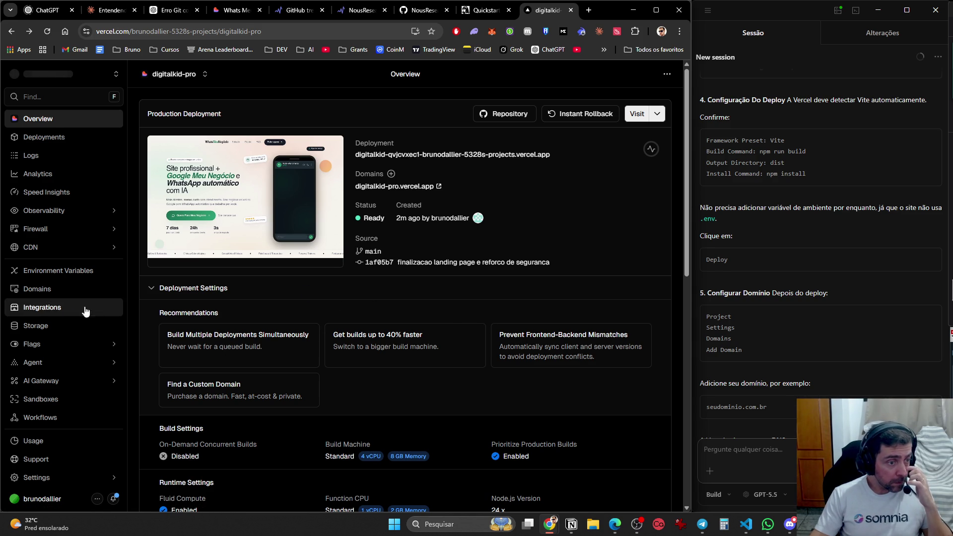
pyautogui.click(64, 291)
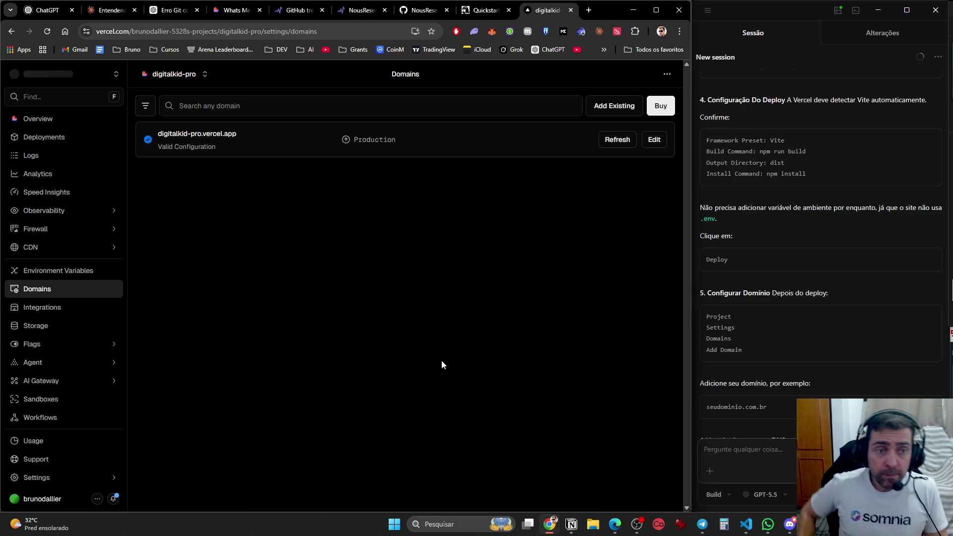
# - Edit the digitalkid-pro.vercel.app domain entry, replacing its text with whatsmeunegocio.com.br
pyautogui.click(655, 140)
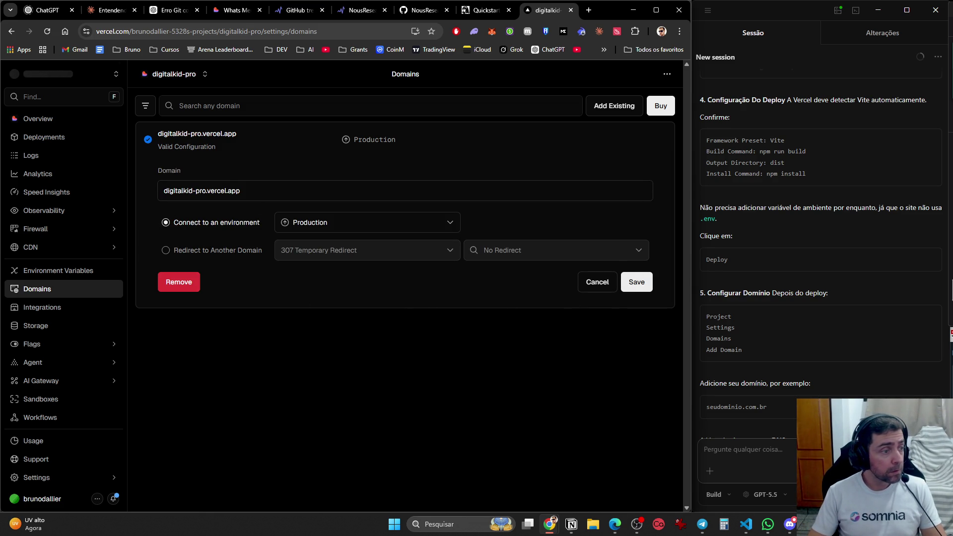
pyautogui.hotkey('ctrl', 'a')
pyautogui.write('whatsmeunegocio.com.br')
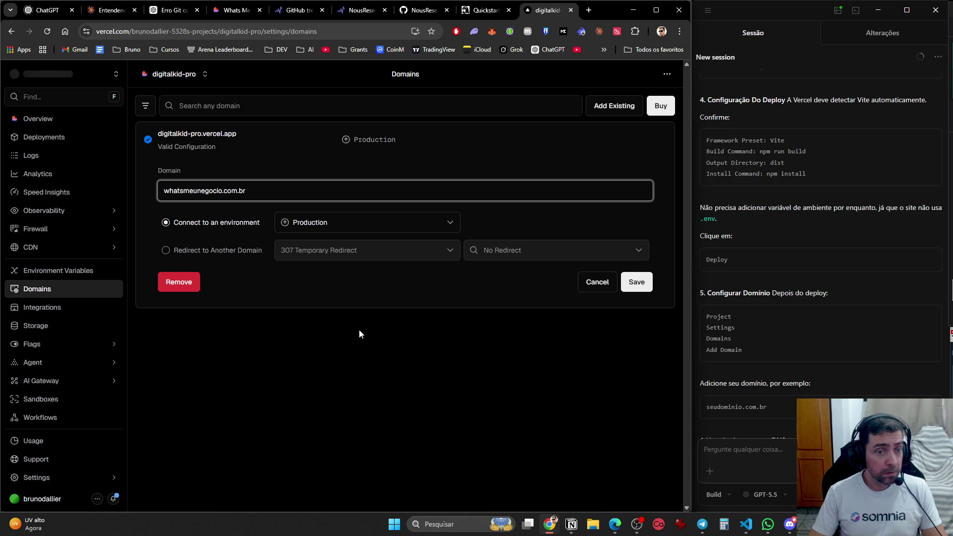
pyautogui.scroll(-2, 857, 379)
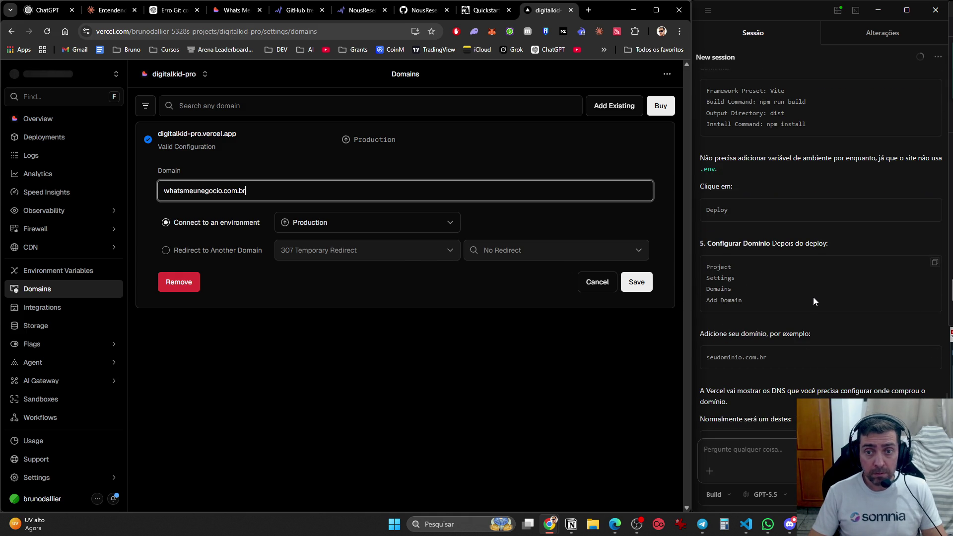
pyautogui.scroll(-3, 813, 293)
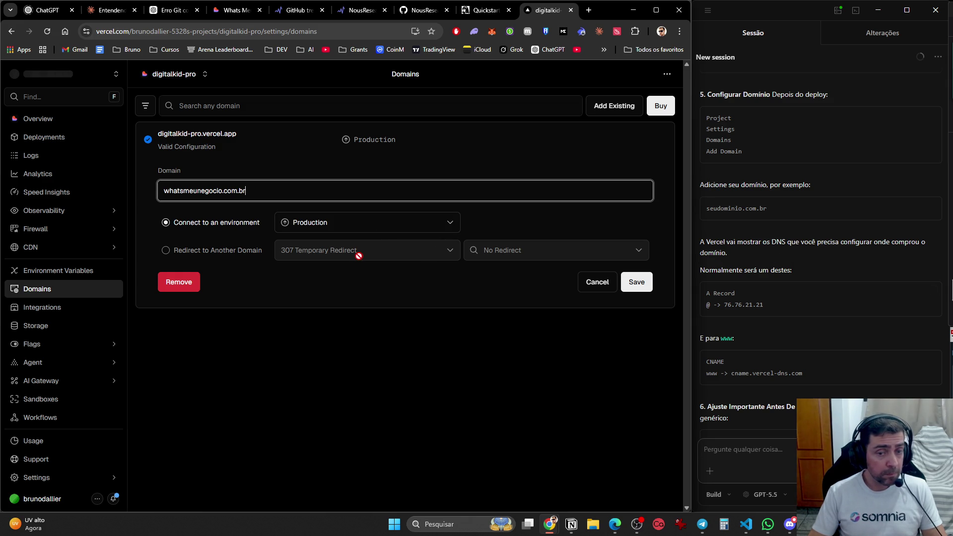
# - Start adding a new project domain and paste in whatsmeunegocio.com.br
pyautogui.click(618, 107)
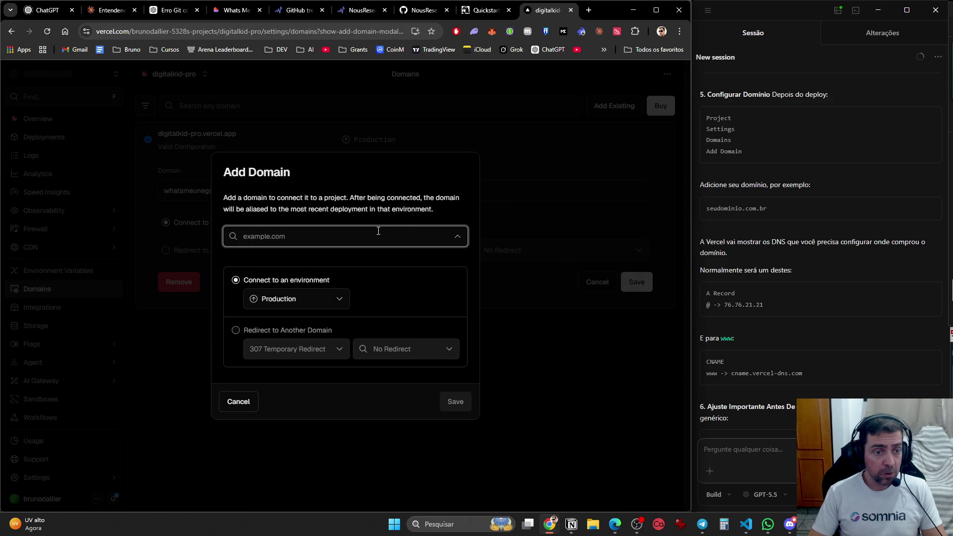
pyautogui.write('whatsmeunegocio.com.br')
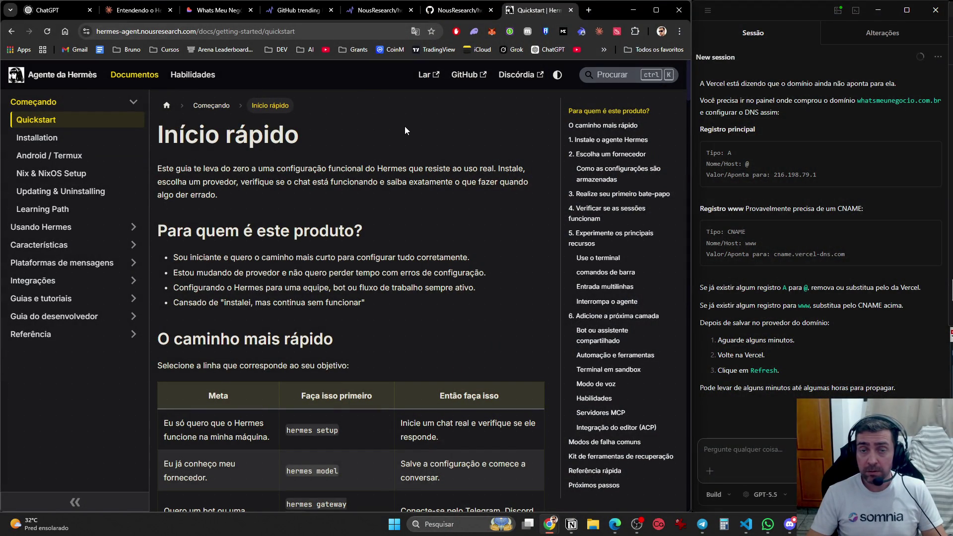
# - Cycle through the GitHub, Trendshift, GitHub trending and Whats Meu Negócio tabs, ending on Claude
pyautogui.click(460, 14)
pyautogui.click(380, 10)
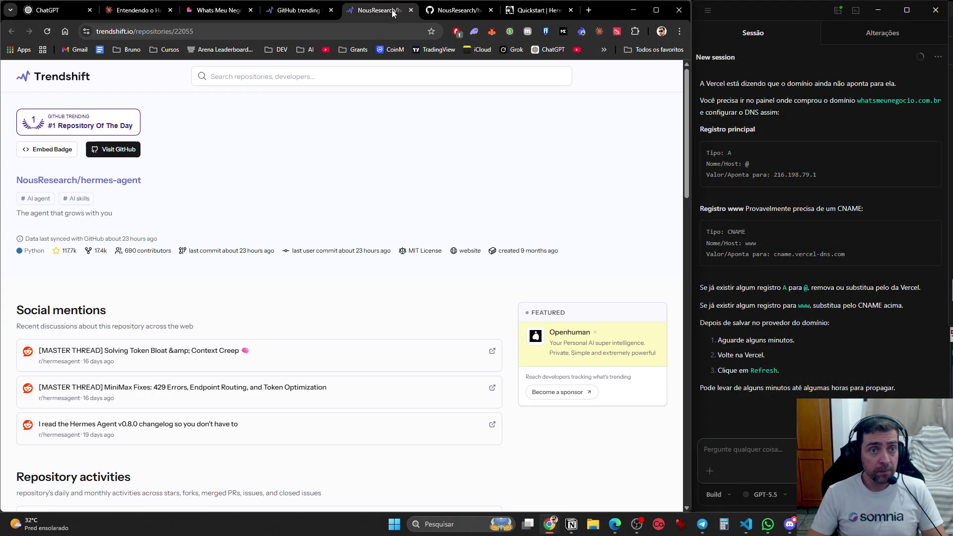
pyautogui.click(295, 10)
pyautogui.click(236, 15)
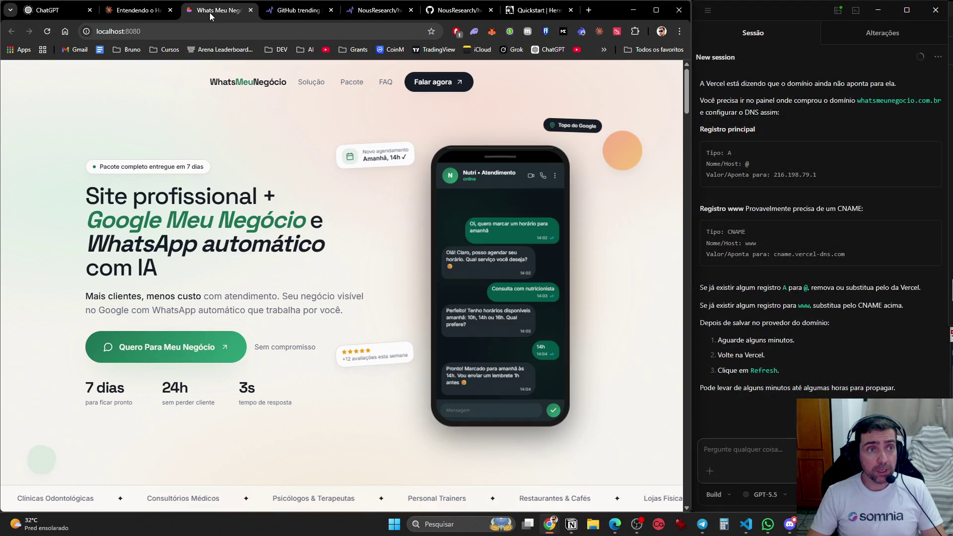
pyautogui.click(121, 14)
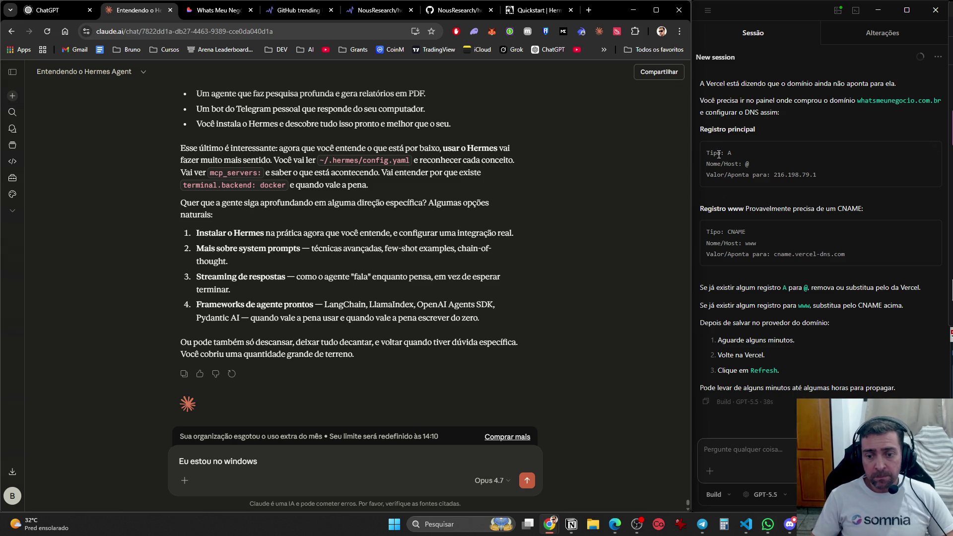
# - Leave the Claude chat with its unsent 'Eu estou no windows' reply, heading for a new tab
pyautogui.moveTo(549, 523)
pyautogui.moveTo(605, 474)
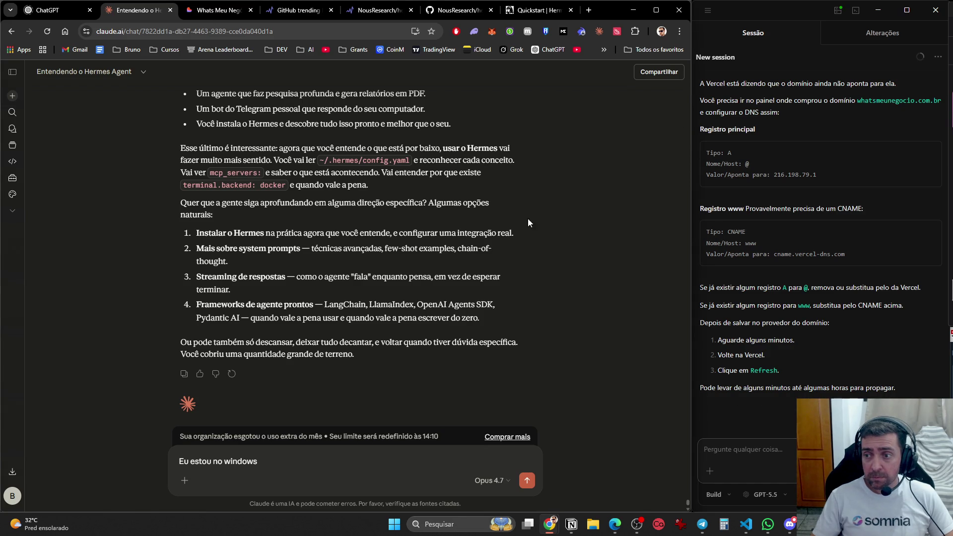
# - Open ChatGPT in a new browser tab
pyautogui.click(589, 10)
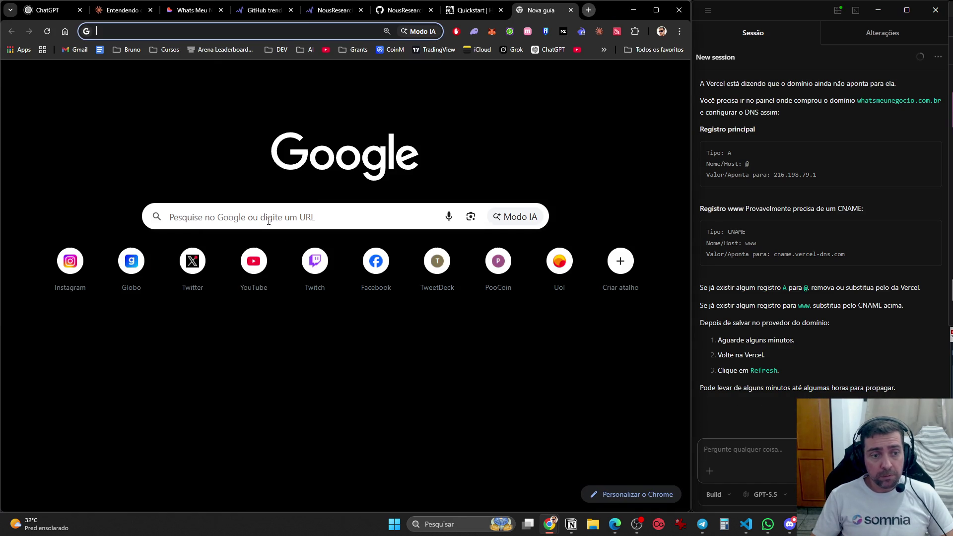
pyautogui.write('chatgpt')
pyautogui.press('Return')
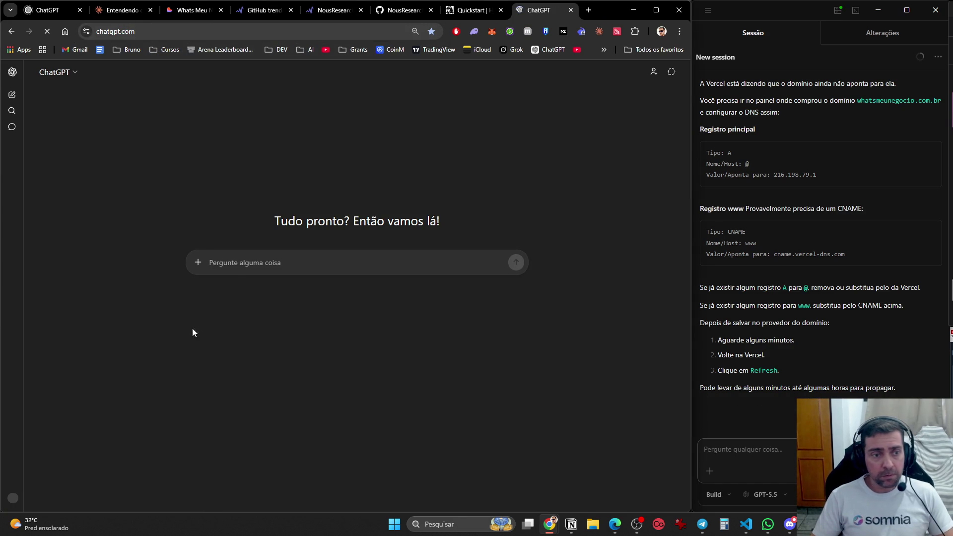
# - Ask ChatGPT whether a WhatsApp AI support chatbot should use a third-party or official API
pyautogui.click(234, 272)
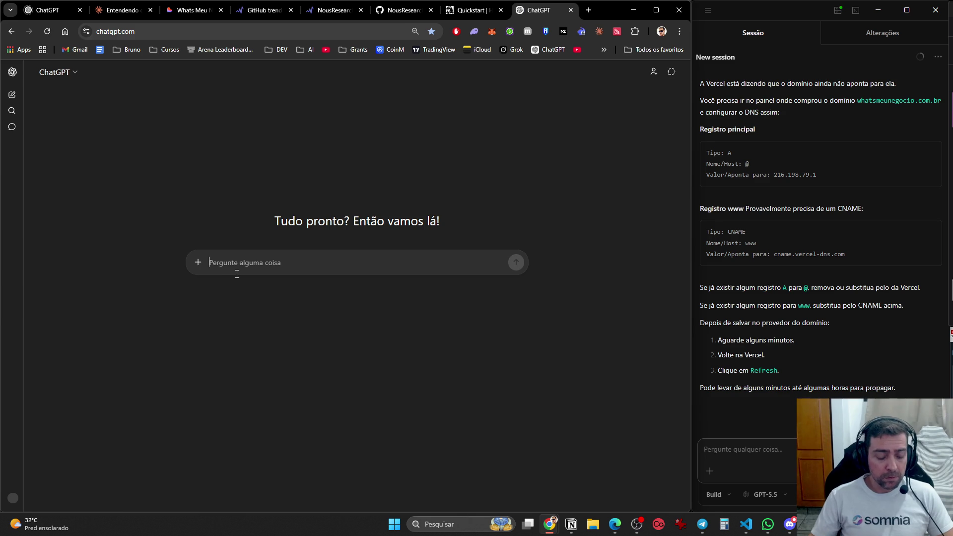
pyautogui.write('estou fazendo um chat bot, ')
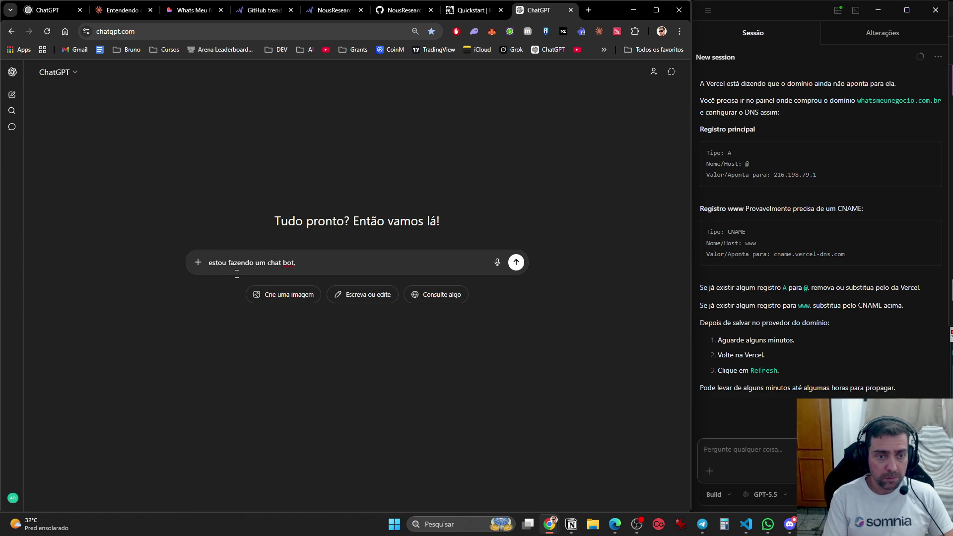
pyautogui.write('atendimento ')
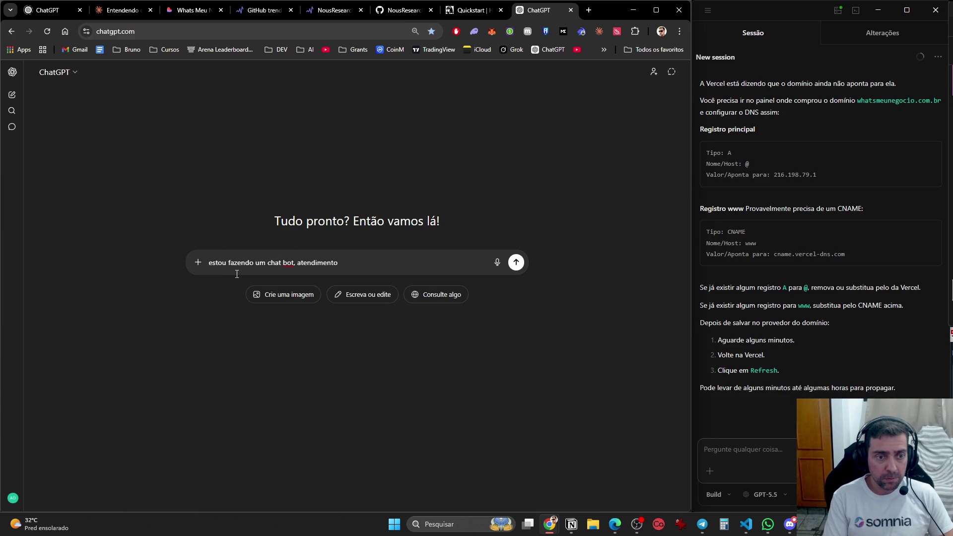
pyautogui.write('au')
pyautogui.write('tico via ia ')
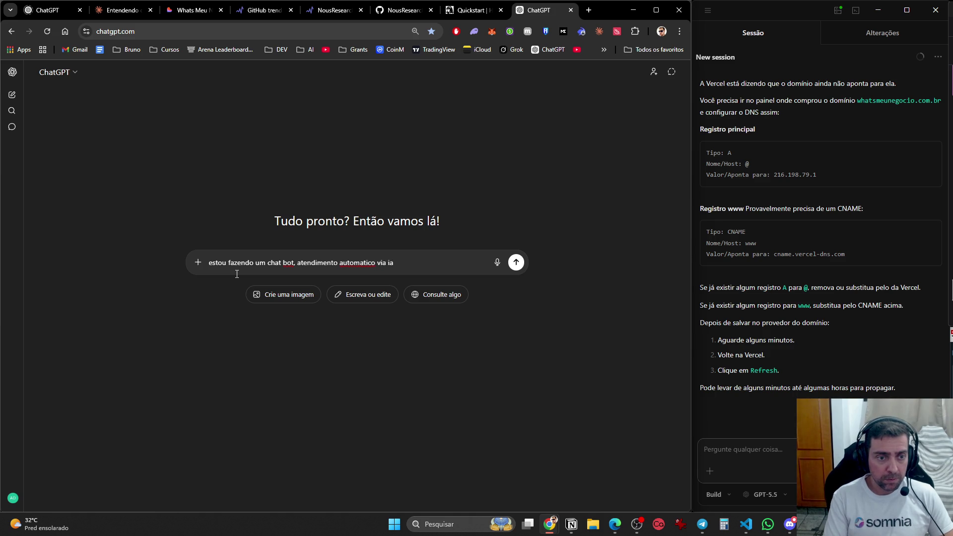
pyautogui.write('no whatsapp.')
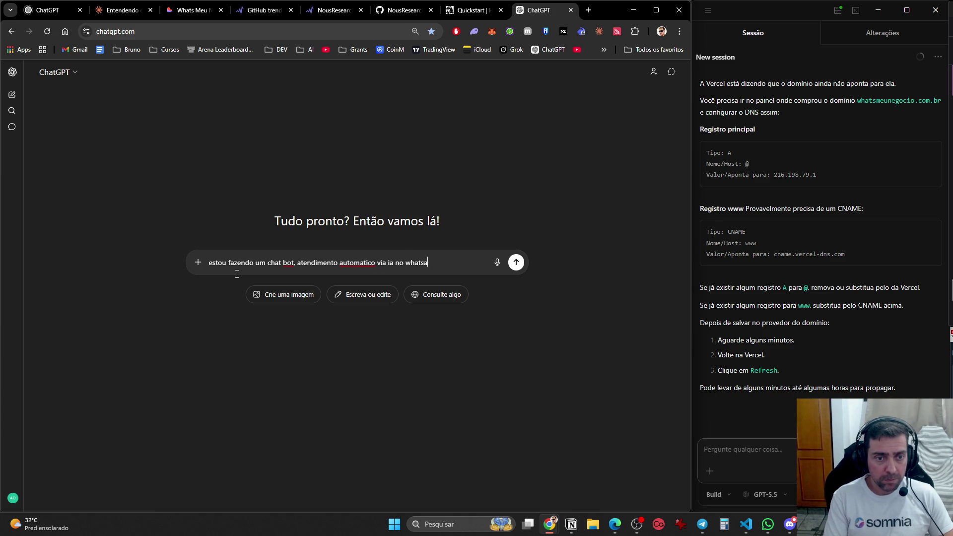
pyautogui.hotkey('shift', 'Return')
pyautogui.hotkey('shift', 'Return')
pyautogui.write('Preciso d')
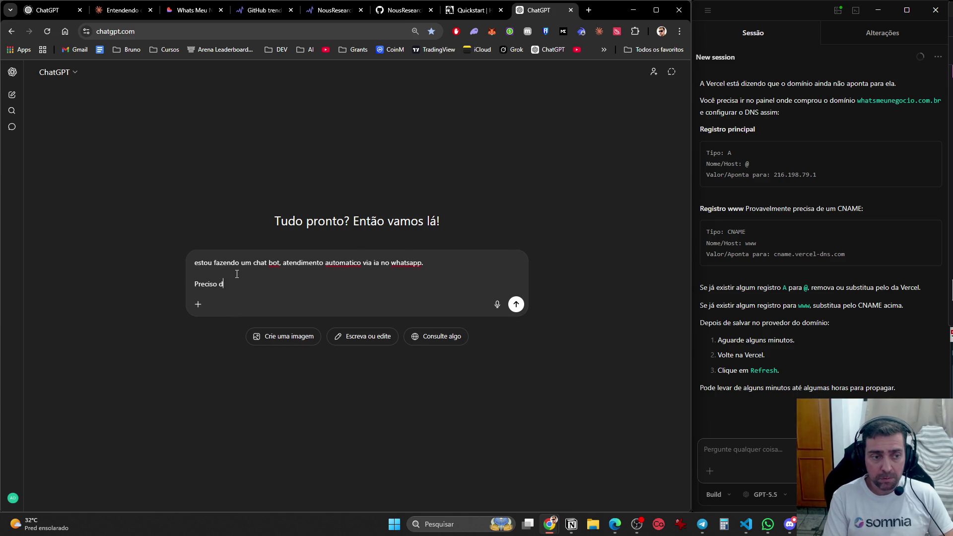
pyautogui.write('ecidir')
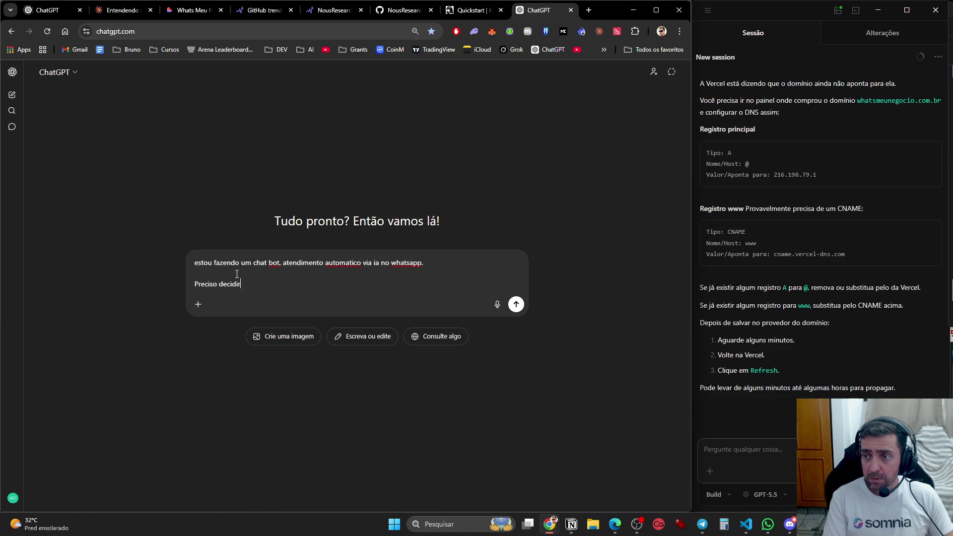
pyautogui.write(' entre api terce')
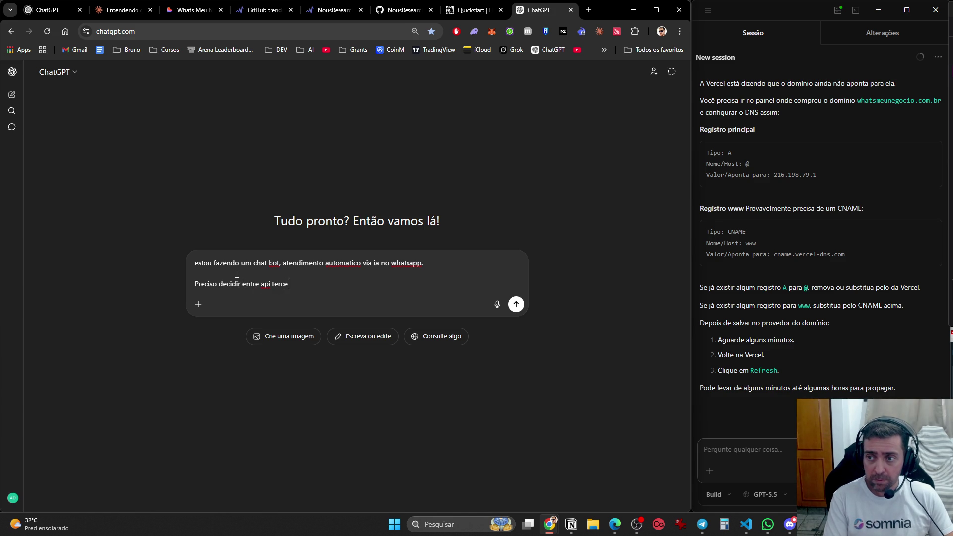
pyautogui.write('ira e oficial do ')
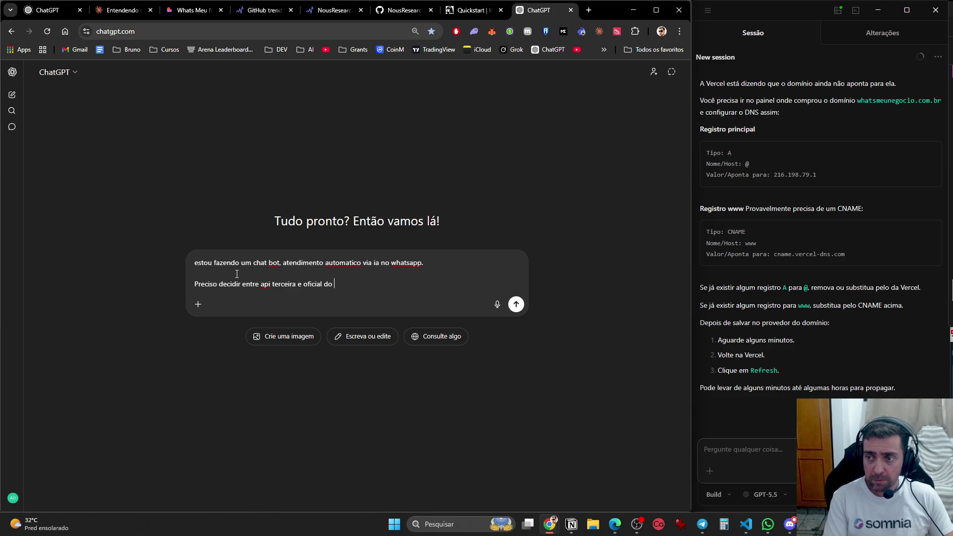
pyautogui.write('whatasapp')
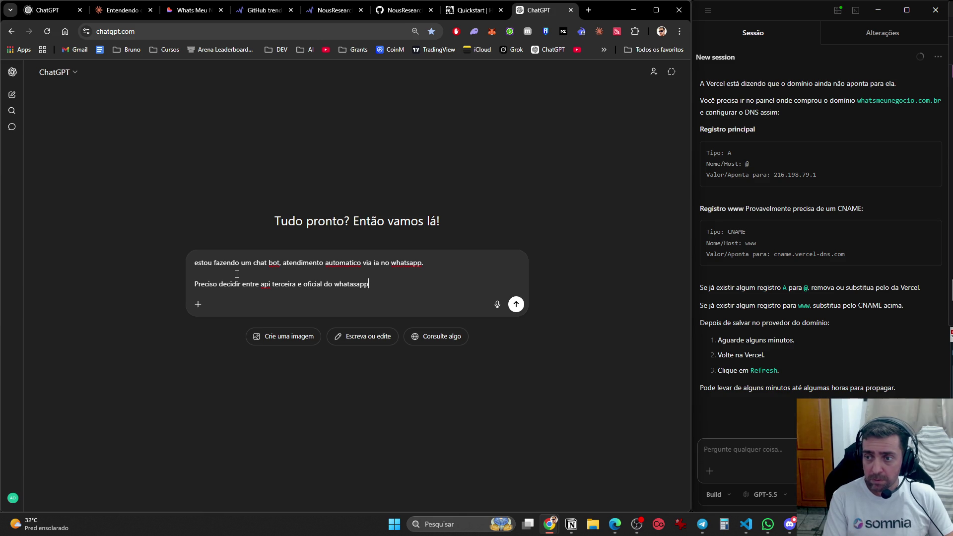
pyautogui.press('Return')
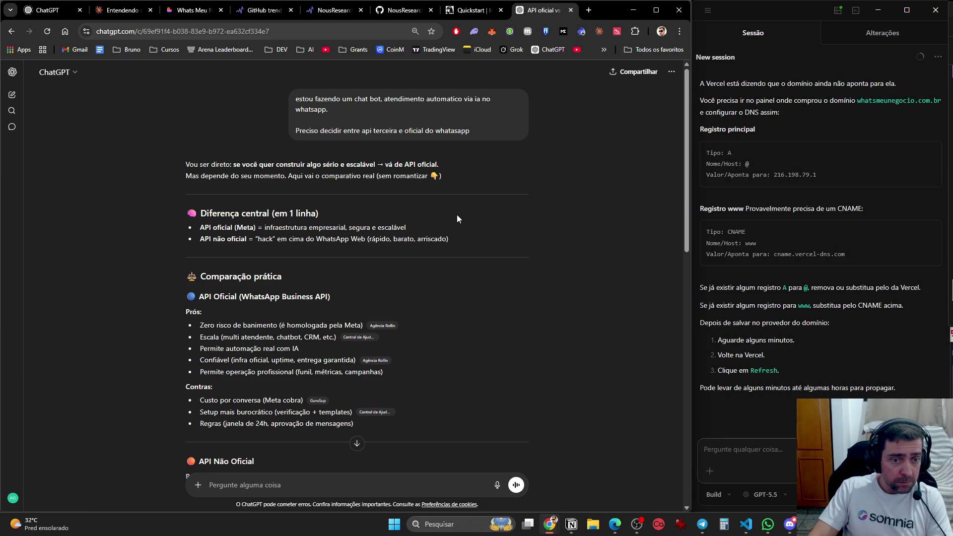
# - Scroll through ChatGPT's official-versus-unofficial WhatsApp API comparison down to its recommendation and follow-up questions
pyautogui.scroll(-3, 471, 226)
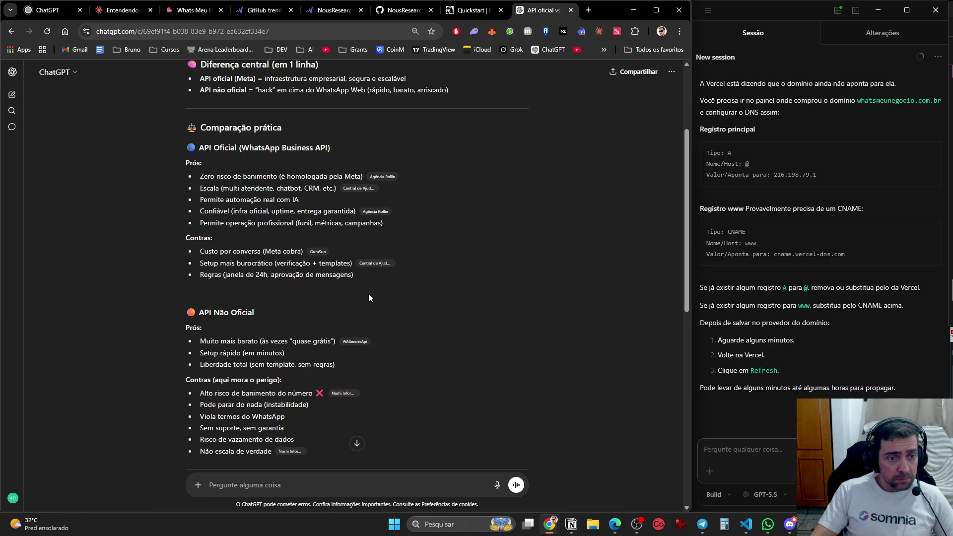
pyautogui.scroll(-3, 370, 298)
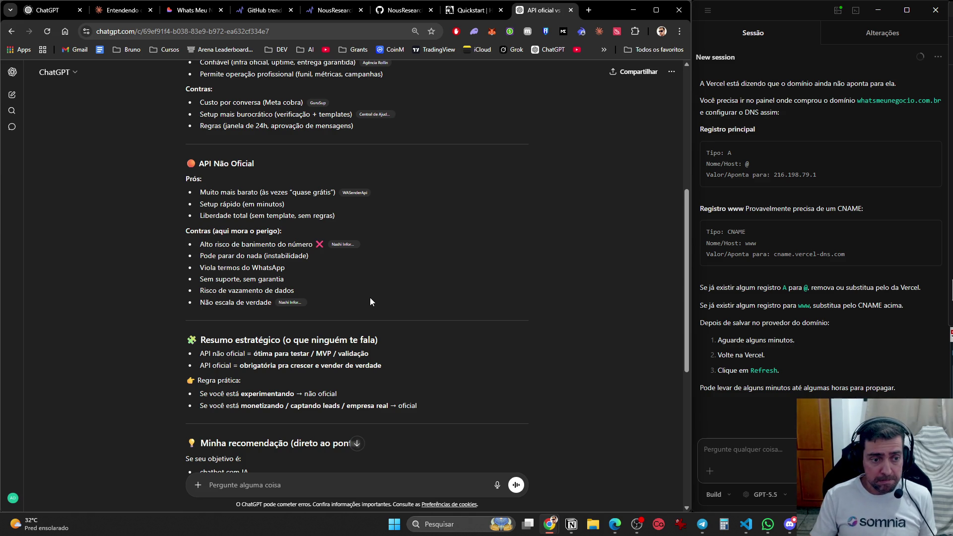
pyautogui.scroll(-2, 370, 301)
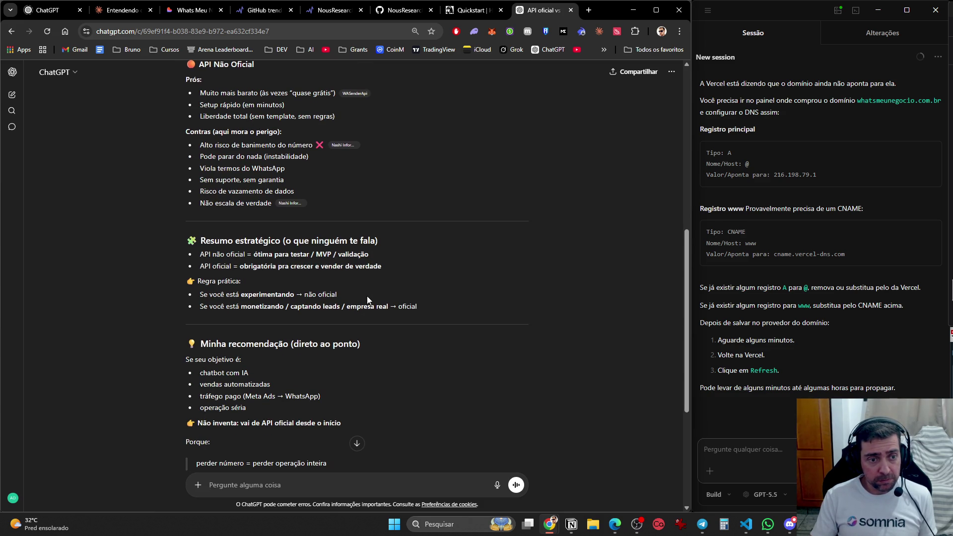
pyautogui.scroll(-2, 368, 299)
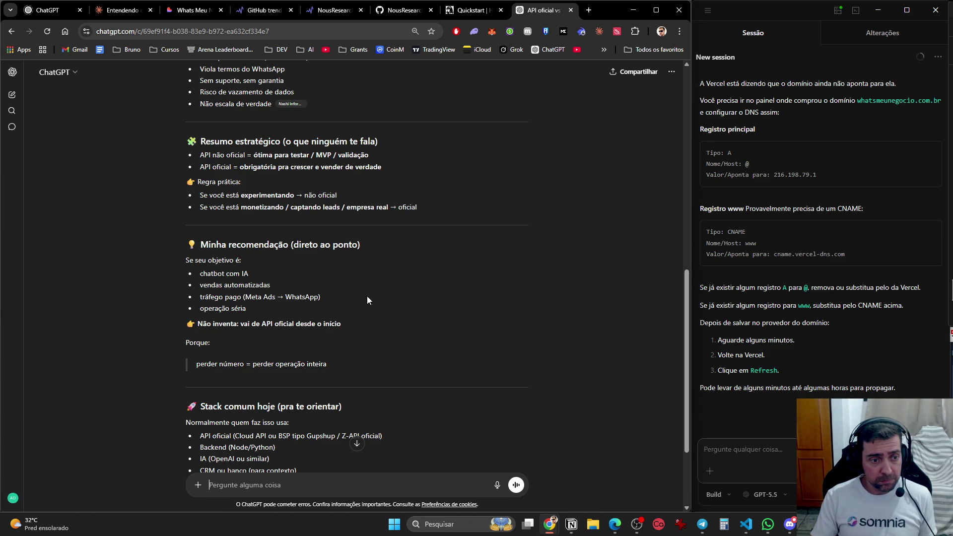
pyautogui.scroll(-3, 367, 296)
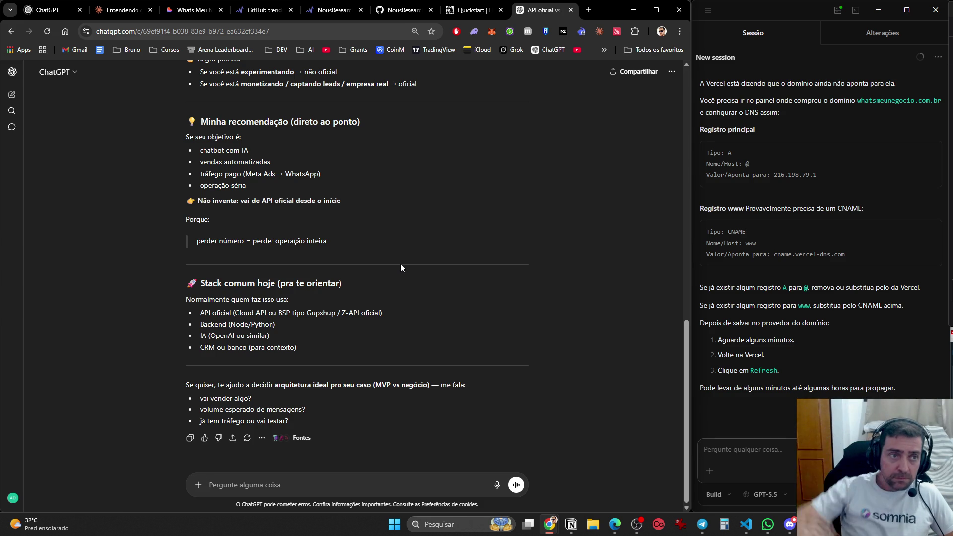
# - Move through the open tabs to Trendshift's 30-day GitHub trending page, leaving Show 25 unchanged
pyautogui.click(124, 12)
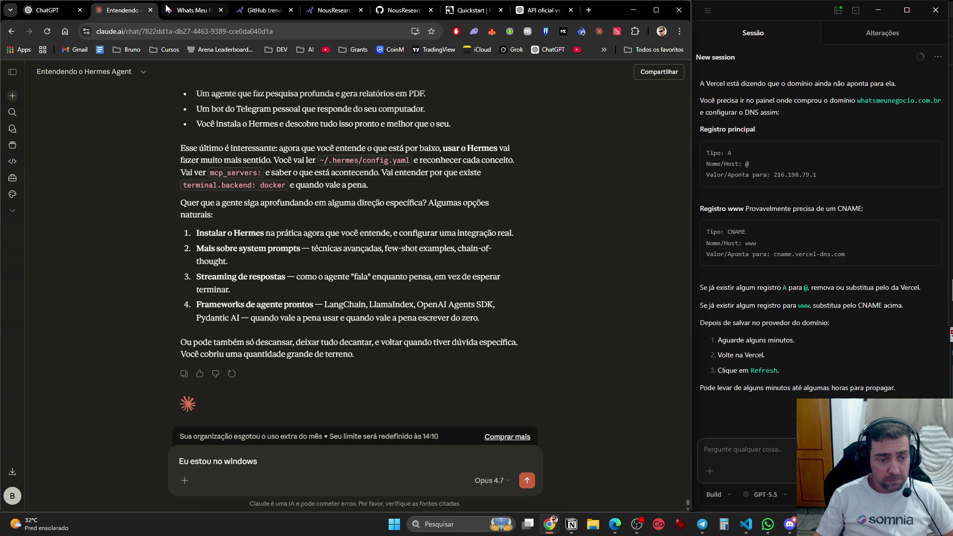
pyautogui.click(180, 11)
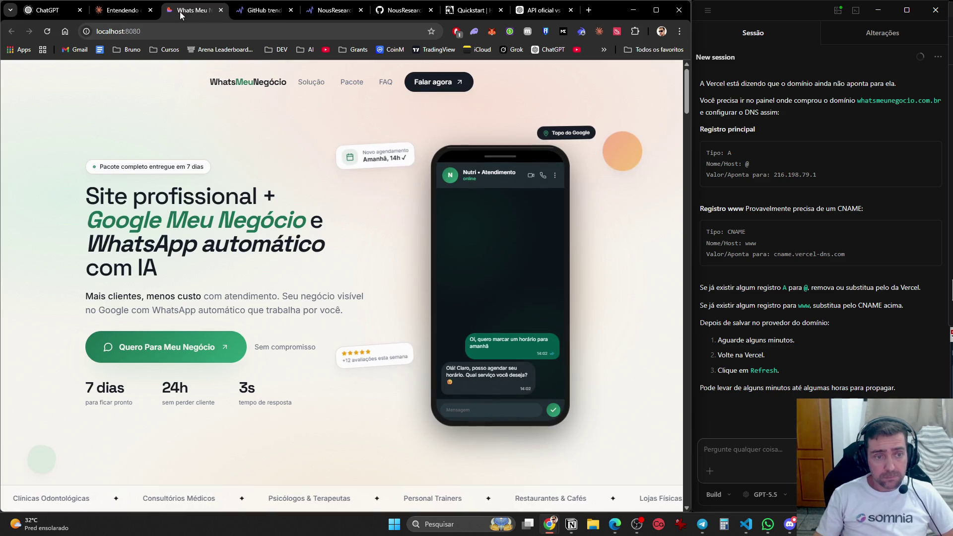
pyautogui.click(255, 14)
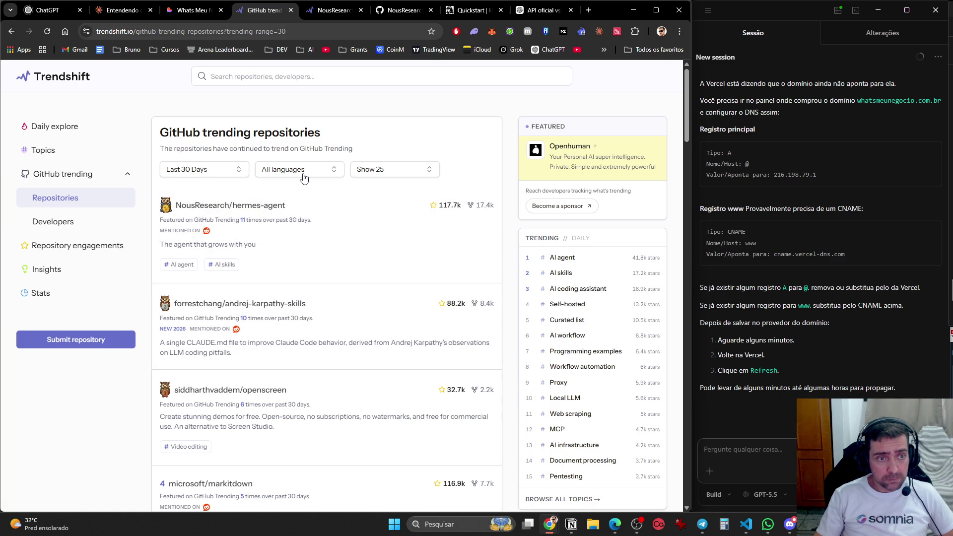
pyautogui.click(383, 171)
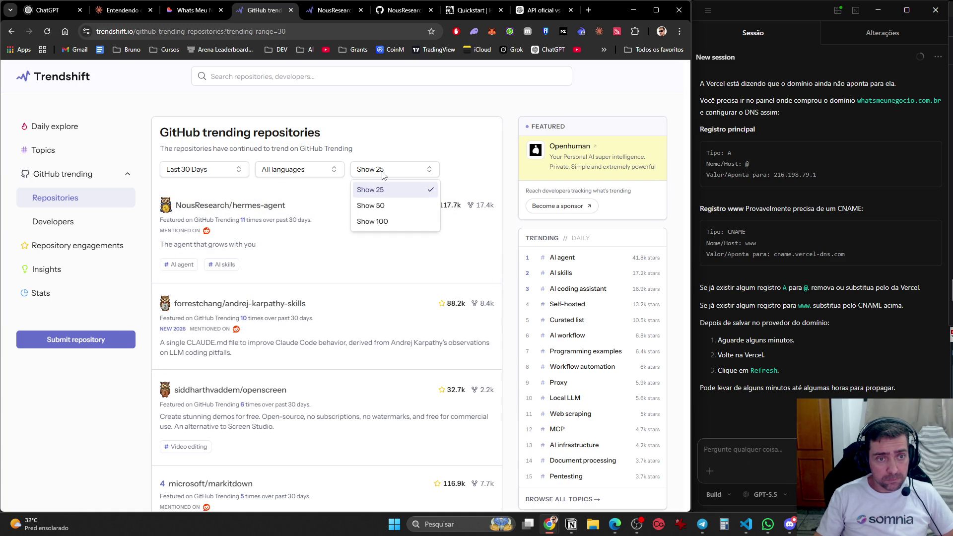
pyautogui.click(397, 139)
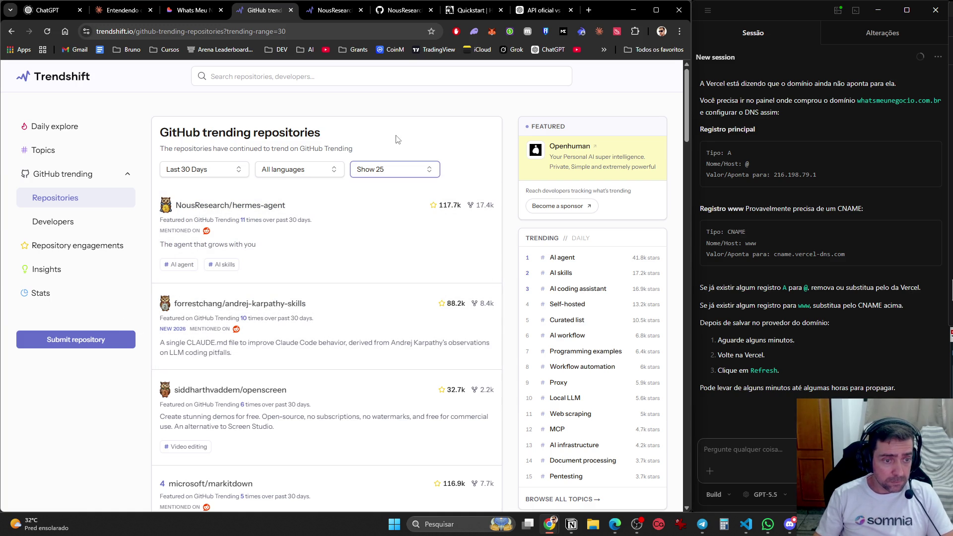
# - Scroll down the ranked repository list past entries like mattpocock/skills and huggingface/ml-intern
pyautogui.scroll(-4, 364, 358)
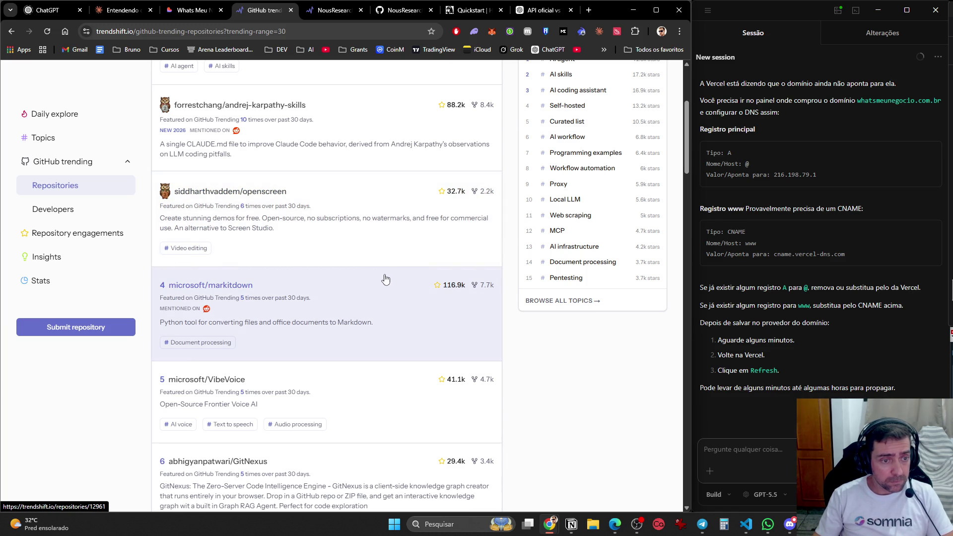
pyautogui.scroll(-3, 376, 291)
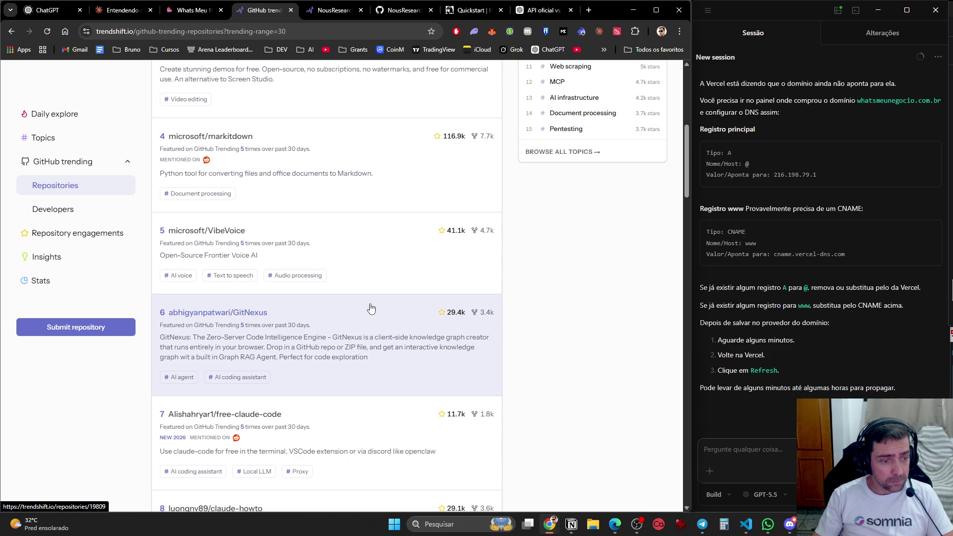
pyautogui.scroll(-4, 371, 308)
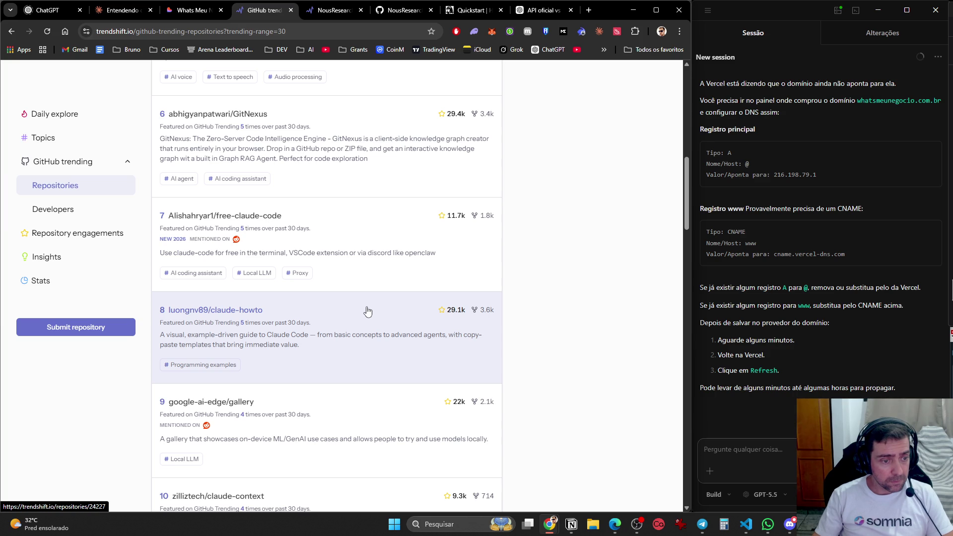
pyautogui.scroll(-4, 367, 311)
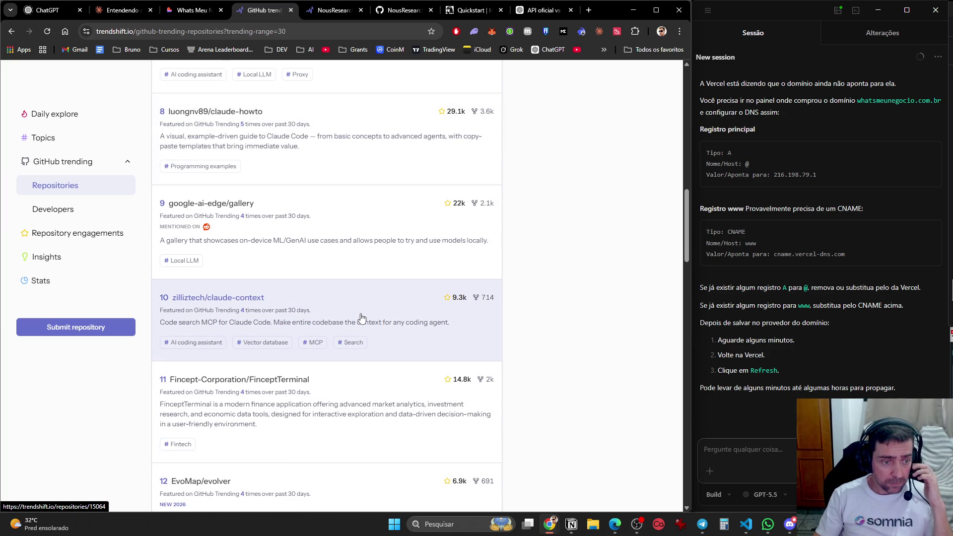
pyautogui.scroll(-2, 361, 318)
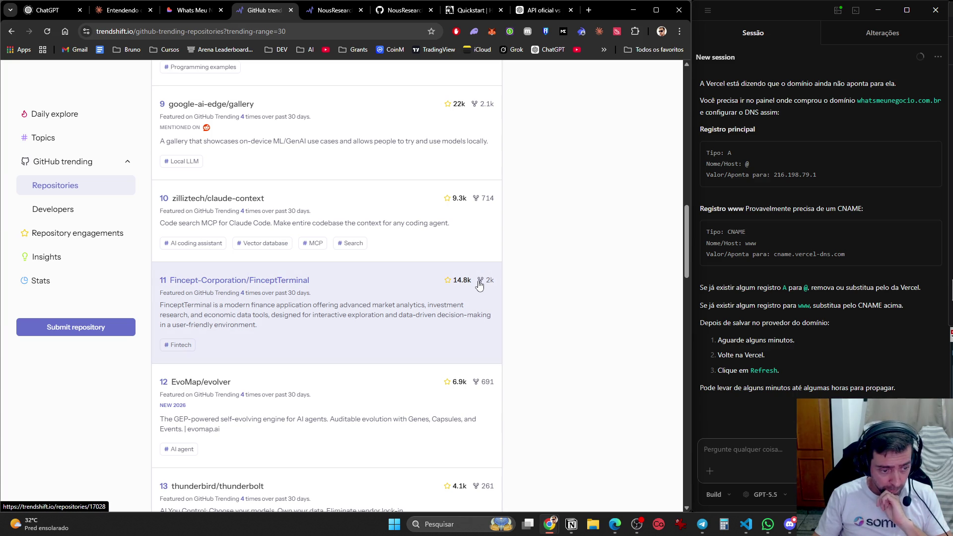
pyautogui.scroll(-3, 425, 322)
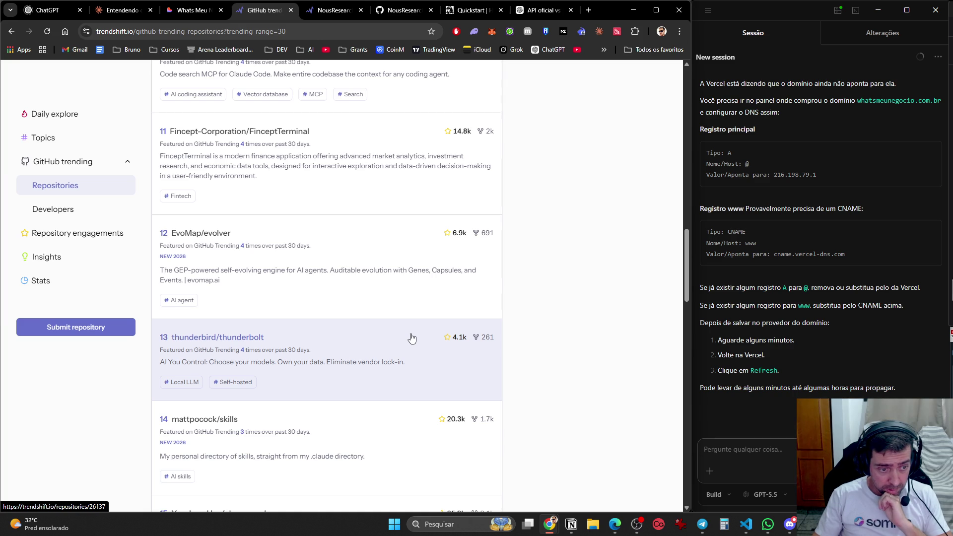
pyautogui.scroll(-5, 411, 338)
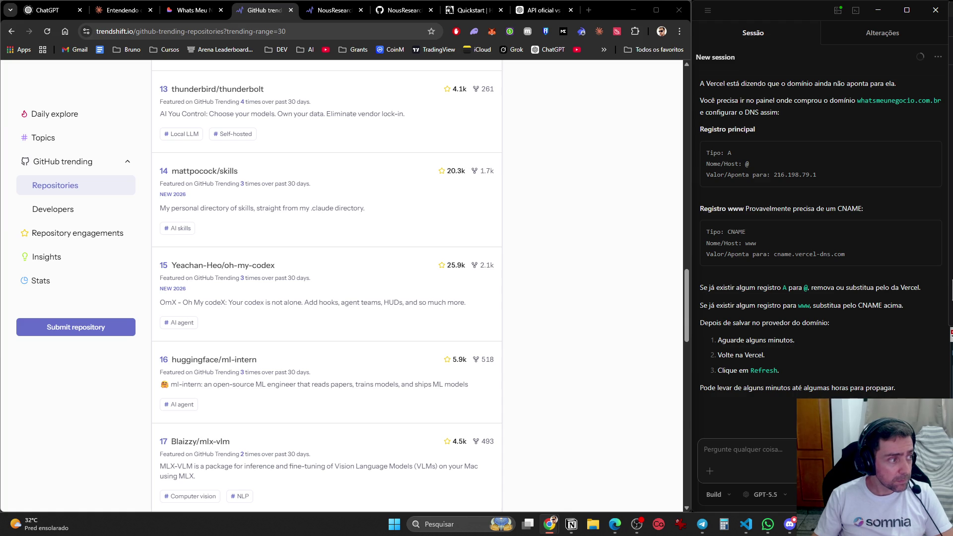
# - Close the hermes-agent stats, GitHub repository and Quickstart docs pages until ChatGPT is active
pyautogui.click(316, 14)
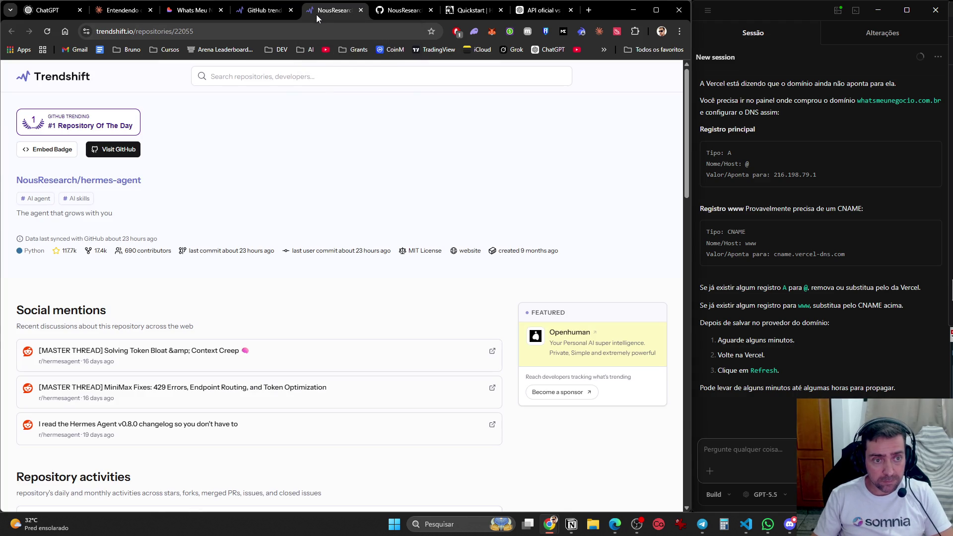
pyautogui.click(360, 10)
pyautogui.click(361, 10)
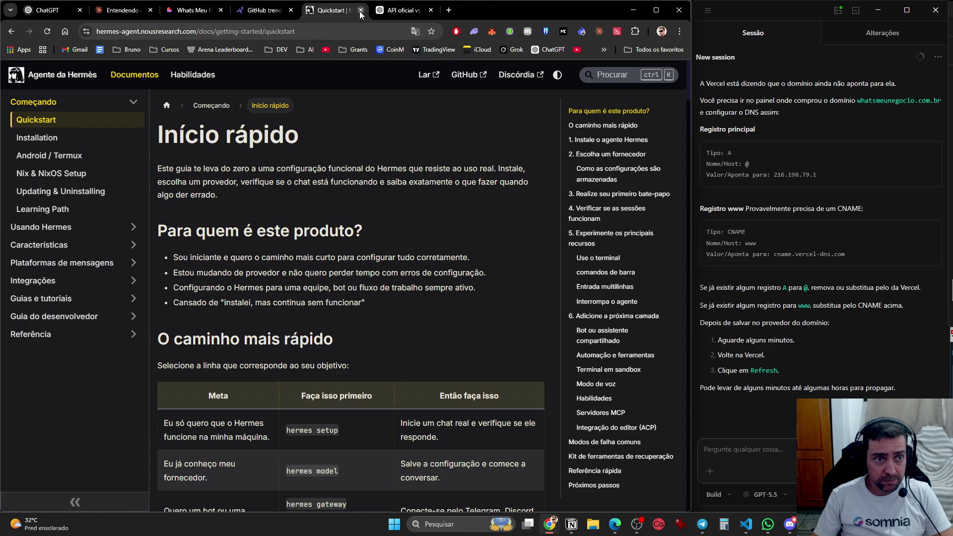
pyautogui.click(361, 10)
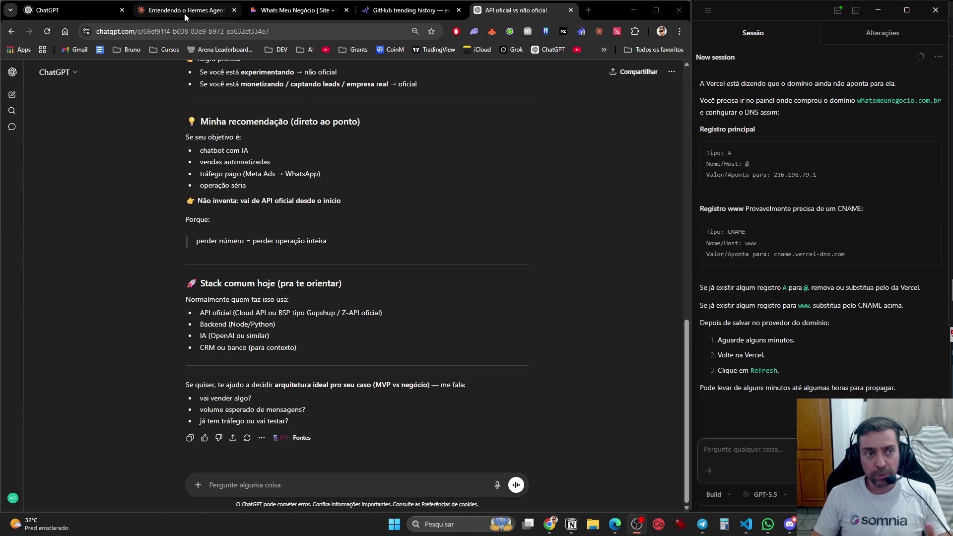
# - Check the Whats Meu Negócio, Claude and GitHub trending pages, ending on 'API oficial vs não oficial'
pyautogui.click(252, 13)
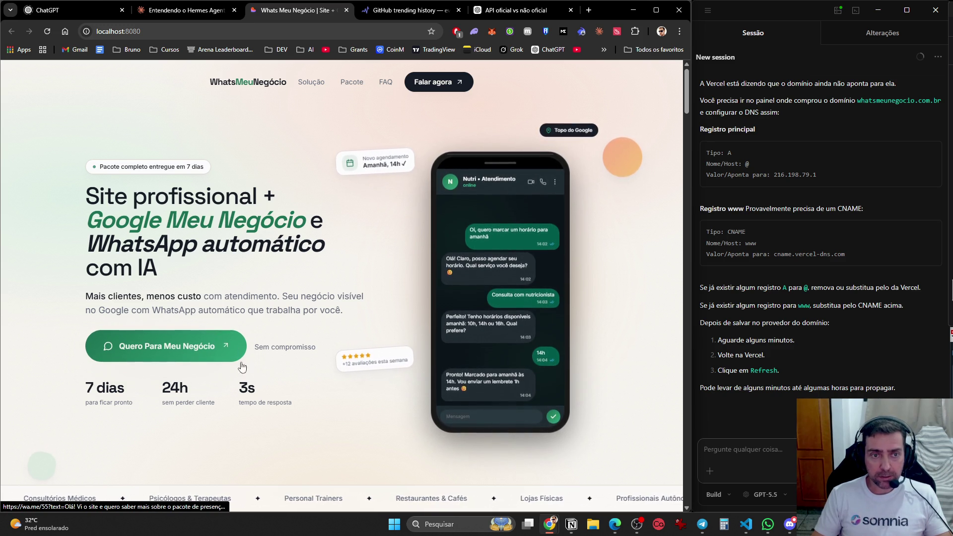
pyautogui.scroll(-15, 249, 445)
pyautogui.scroll(-9, 248, 448)
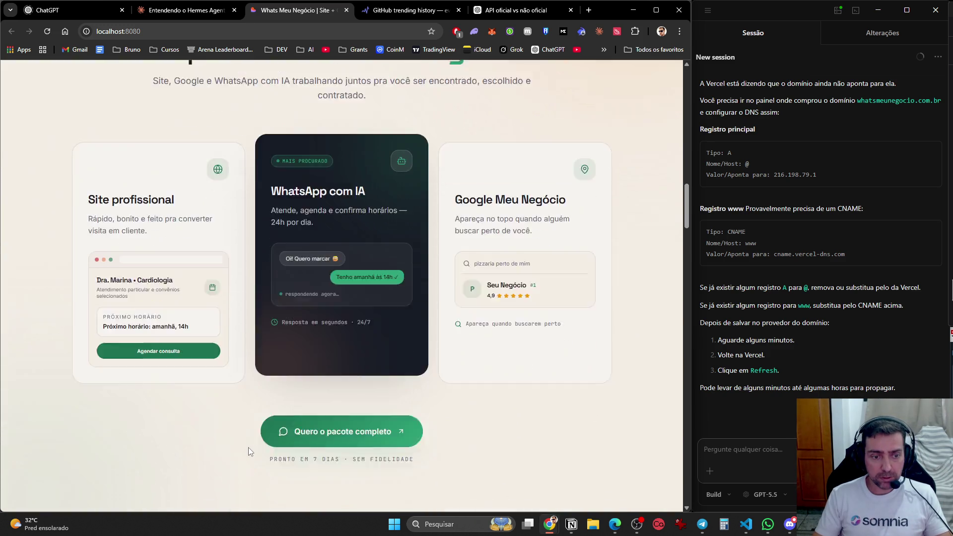
pyautogui.click(197, 11)
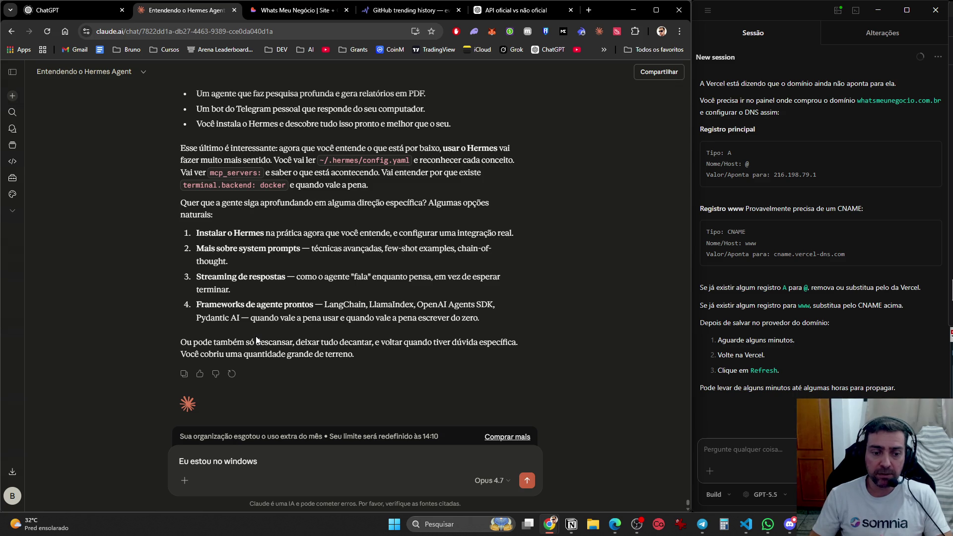
pyautogui.click(287, 11)
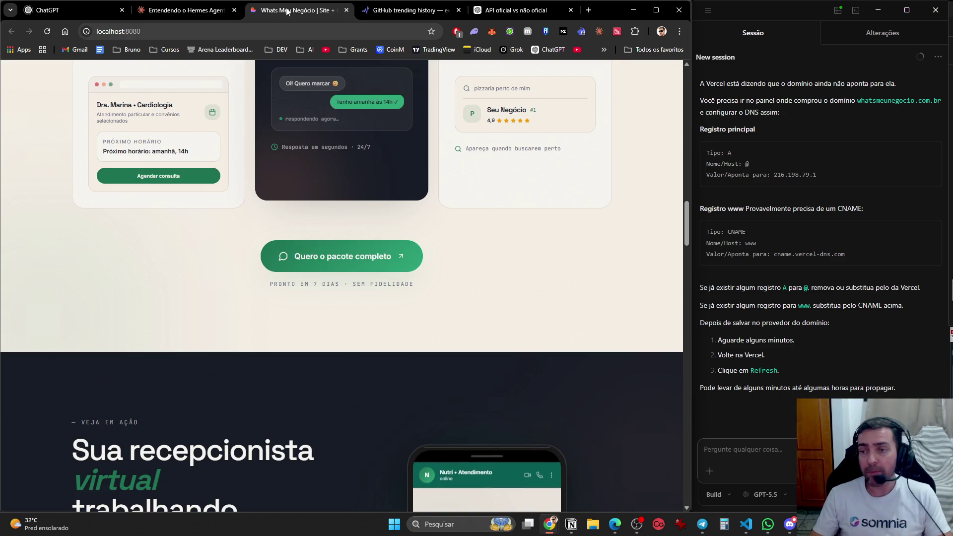
pyautogui.click(429, 8)
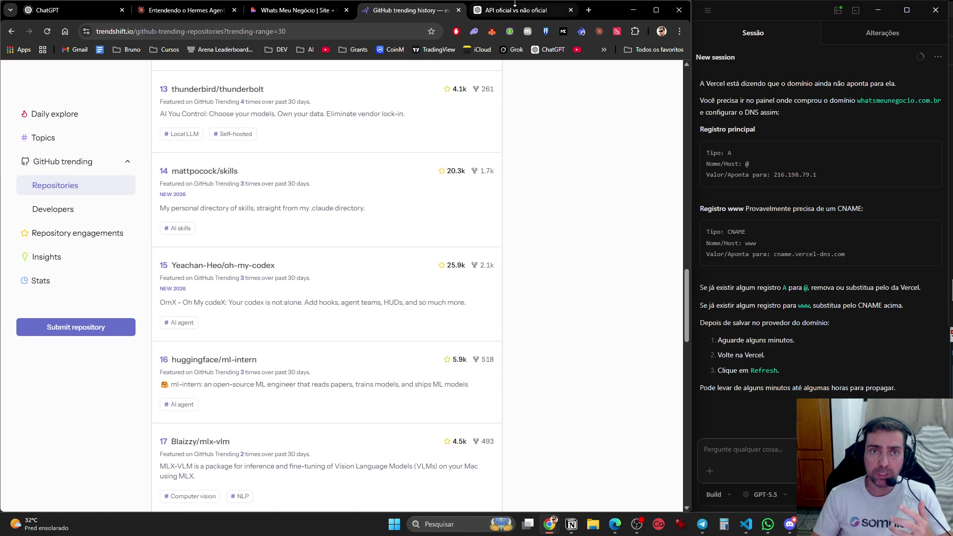
pyautogui.click(515, 11)
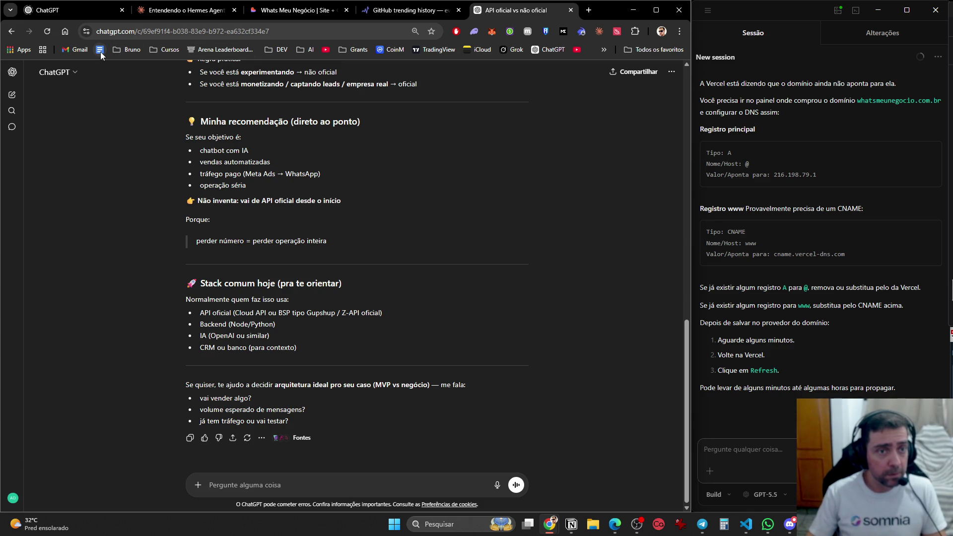
# - Move the docs bookmark beside Grants and file the Arena Leaderboard bookmark into the AI folder
pyautogui.moveTo(99, 50); pyautogui.dragTo(320, 50)
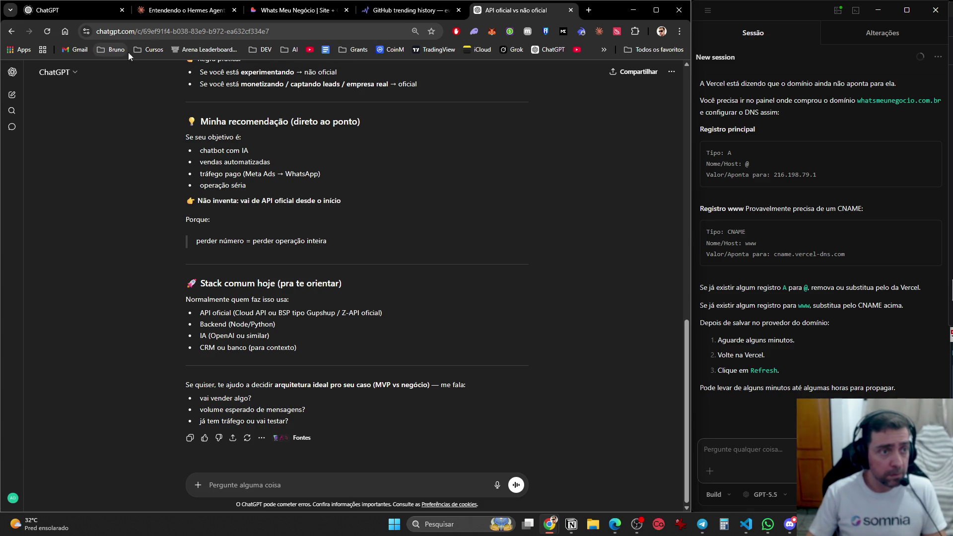
pyautogui.middleClick(205, 50)
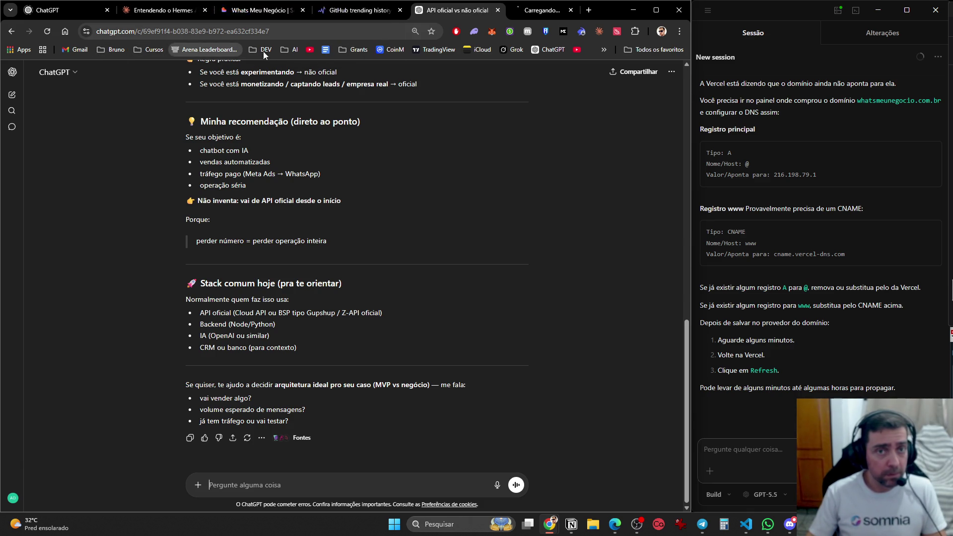
pyautogui.click(530, 10)
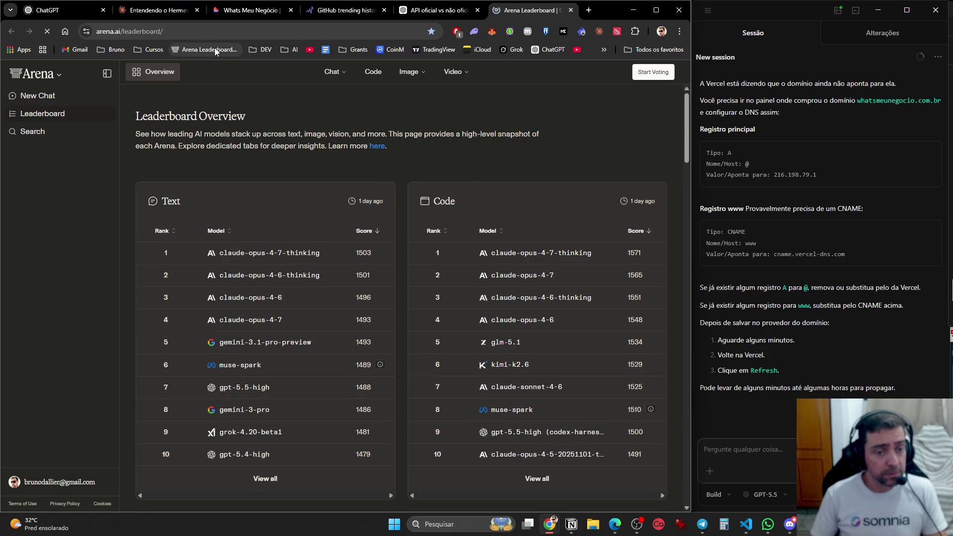
pyautogui.moveTo(212, 51)
pyautogui.mouseDown()
pyautogui.moveTo(293, 50)
pyautogui.moveTo(308, 73)
pyautogui.moveTo(340, 253)
pyautogui.mouseUp()
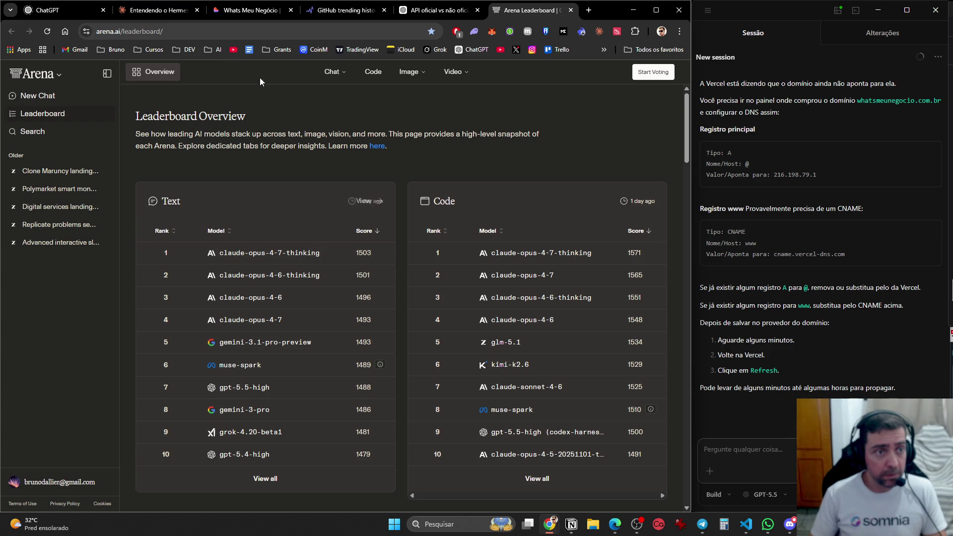
# - File Marketing Against the Grain into the Cursos folder and move Respond.io toward the bottom of AI
pyautogui.click(215, 53)
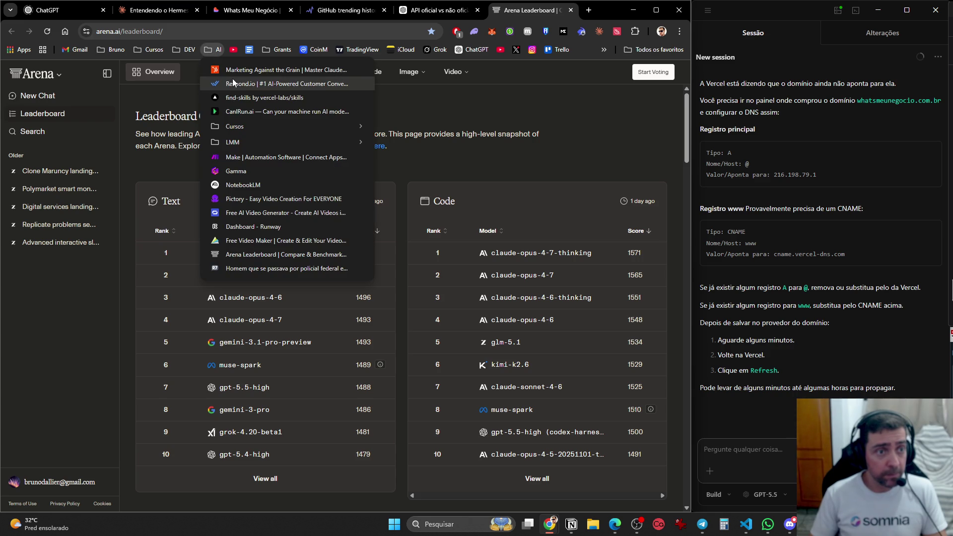
pyautogui.click(238, 71)
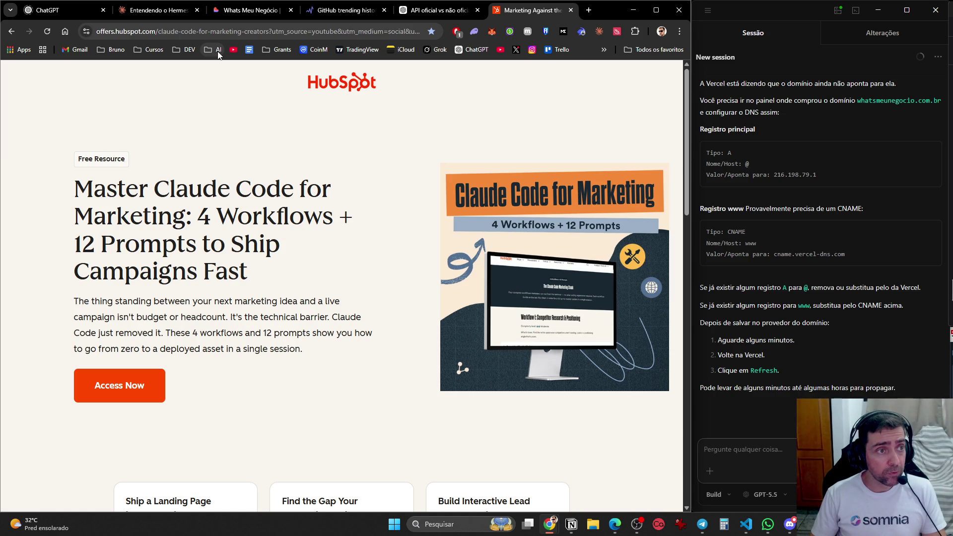
pyautogui.click(218, 50)
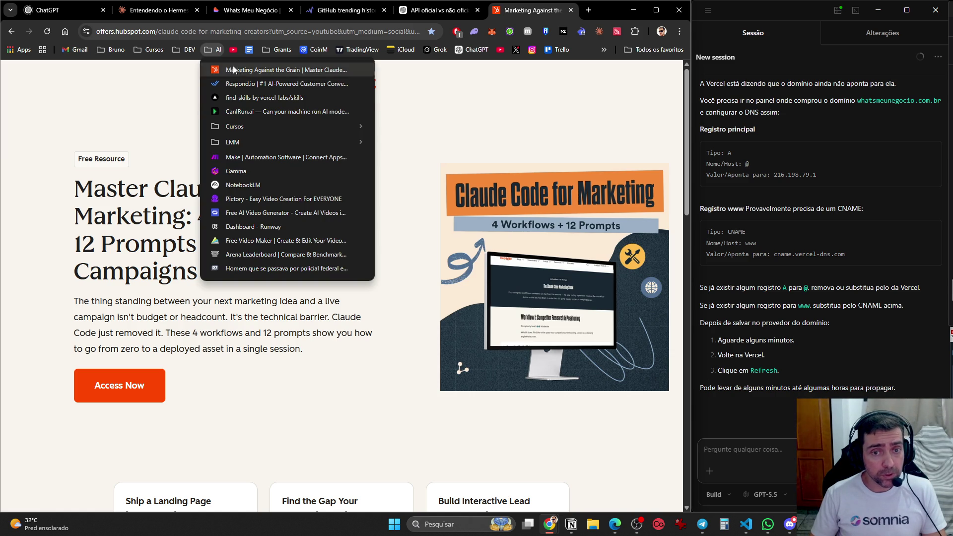
pyautogui.moveTo(233, 70)
pyautogui.mouseDown()
pyautogui.moveTo(235, 125)
pyautogui.moveTo(400, 126)
pyautogui.mouseUp()
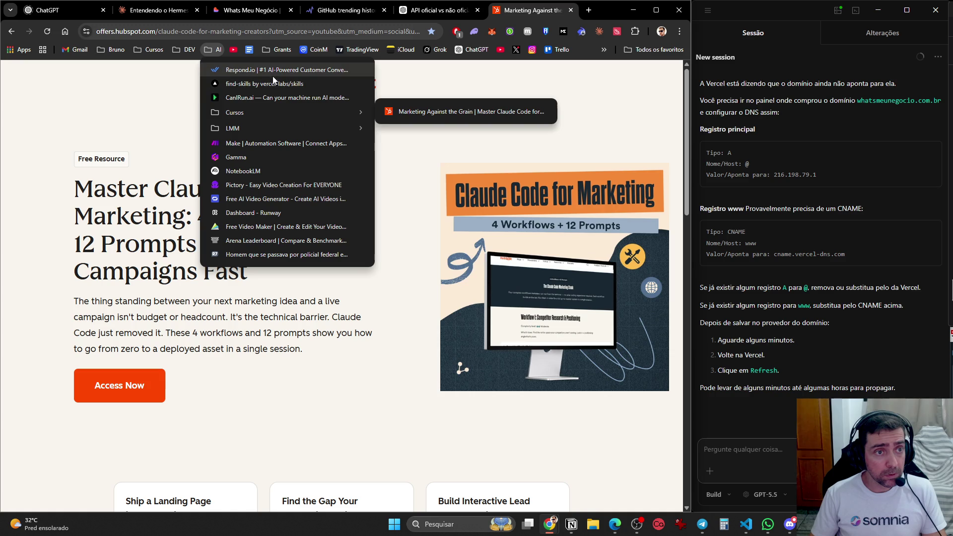
pyautogui.moveTo(268, 71); pyautogui.dragTo(261, 248)
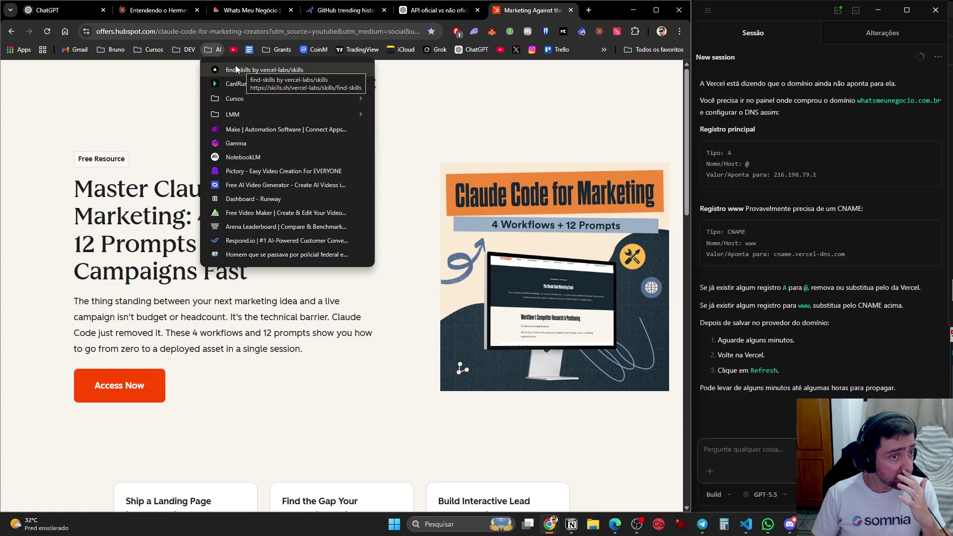
# - Move the Skills folder out of DEV, file find-skills into it, and open CanIRun.ai
pyautogui.moveTo(178, 48)
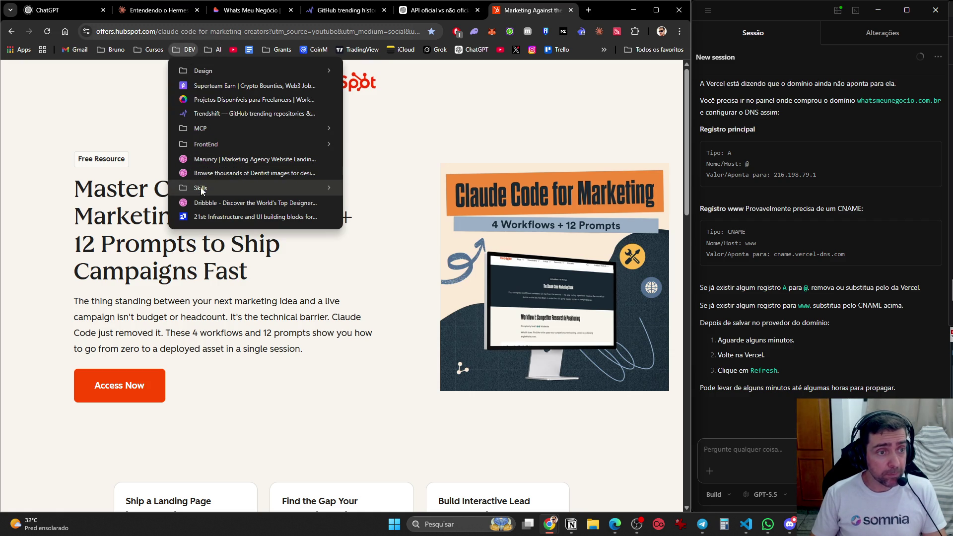
pyautogui.moveTo(201, 190)
pyautogui.mouseDown()
pyautogui.moveTo(215, 41)
pyautogui.moveTo(233, 169)
pyautogui.moveTo(238, 114)
pyautogui.mouseUp()
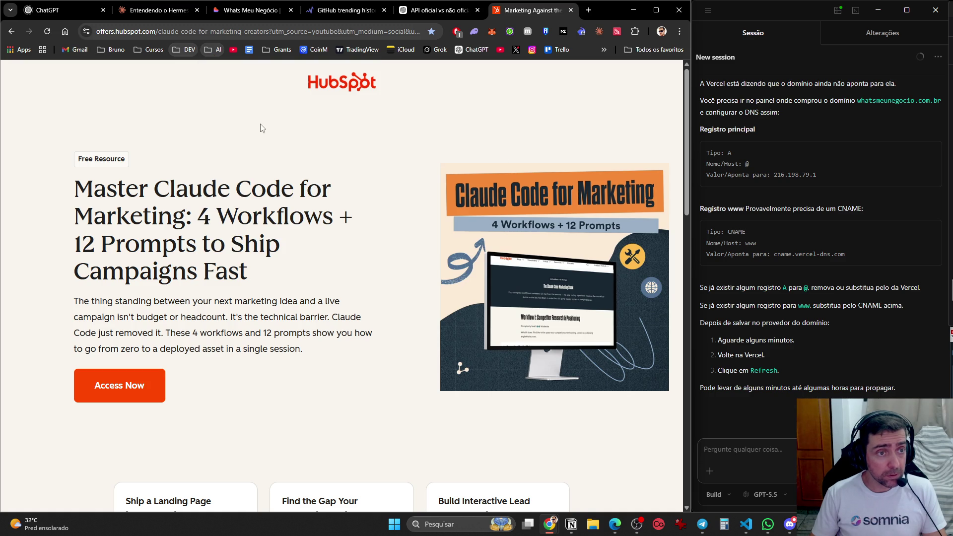
pyautogui.click(217, 51)
pyautogui.moveTo(250, 124)
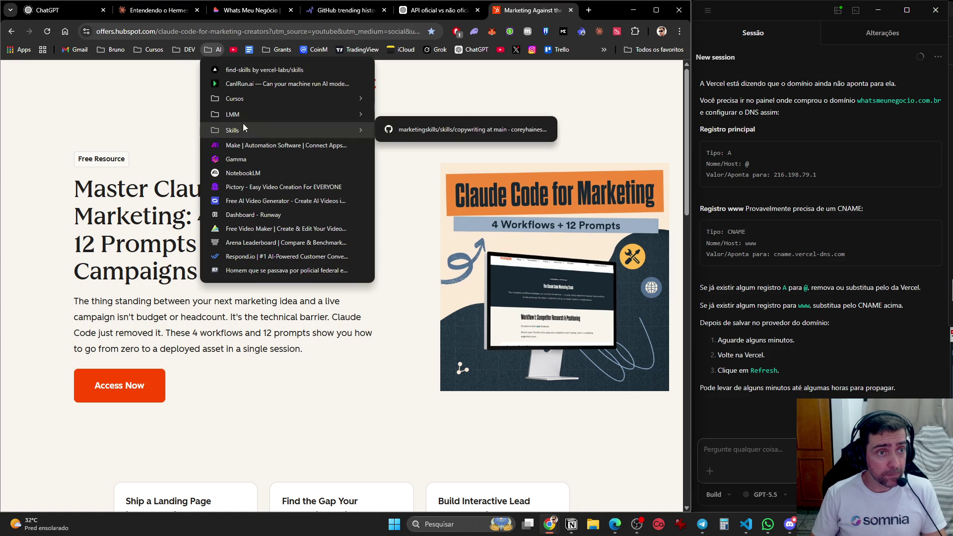
pyautogui.moveTo(242, 69)
pyautogui.mouseDown()
pyautogui.moveTo(250, 126)
pyautogui.moveTo(415, 125)
pyautogui.mouseUp()
pyautogui.click(276, 72)
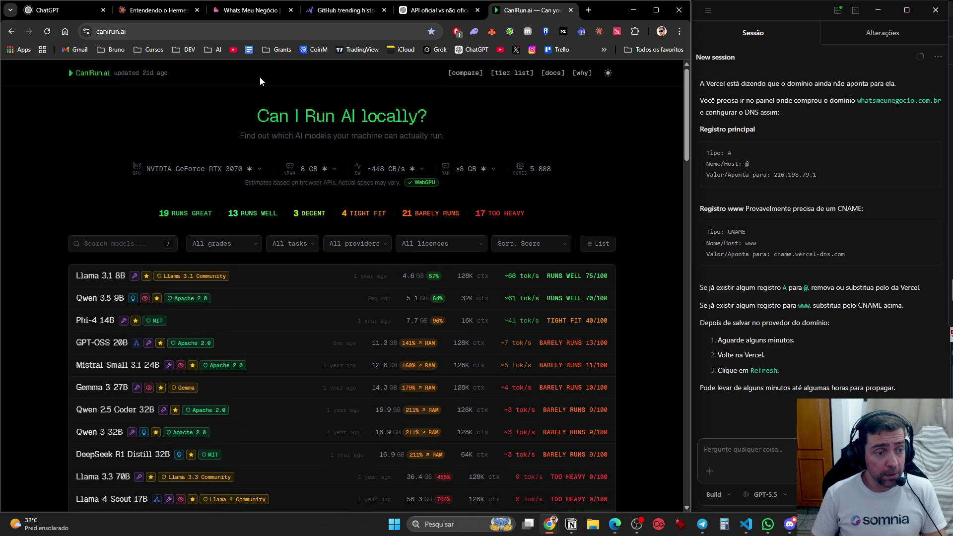
# - Move CanIRun.ai below the Skills folder and delete the Make bookmark from the AI folder
pyautogui.click(215, 50)
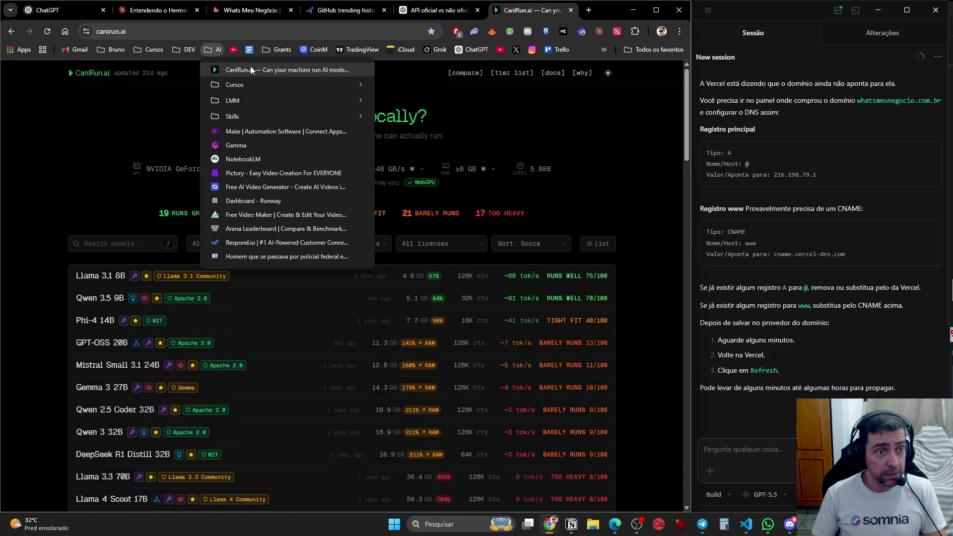
pyautogui.moveTo(250, 69); pyautogui.dragTo(277, 124)
pyautogui.click(272, 133)
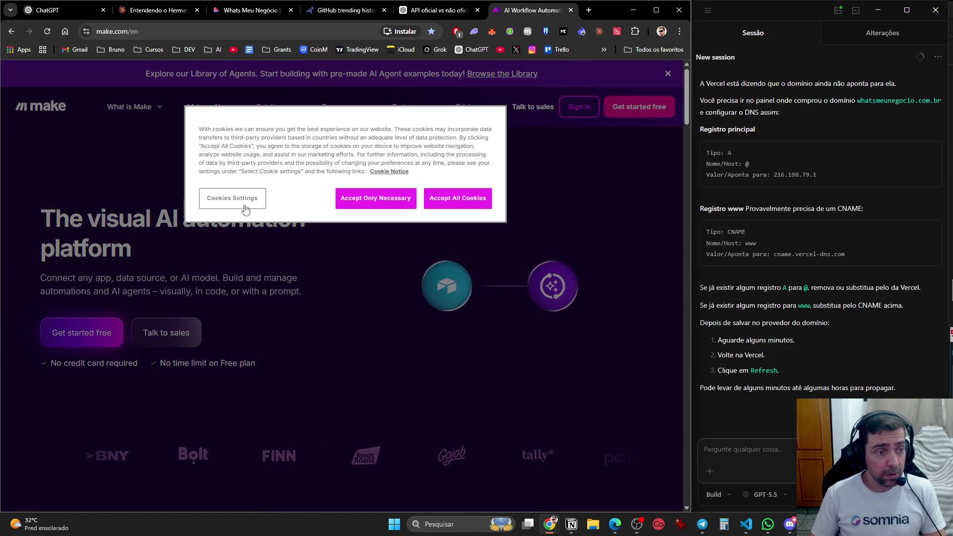
pyautogui.click(215, 49)
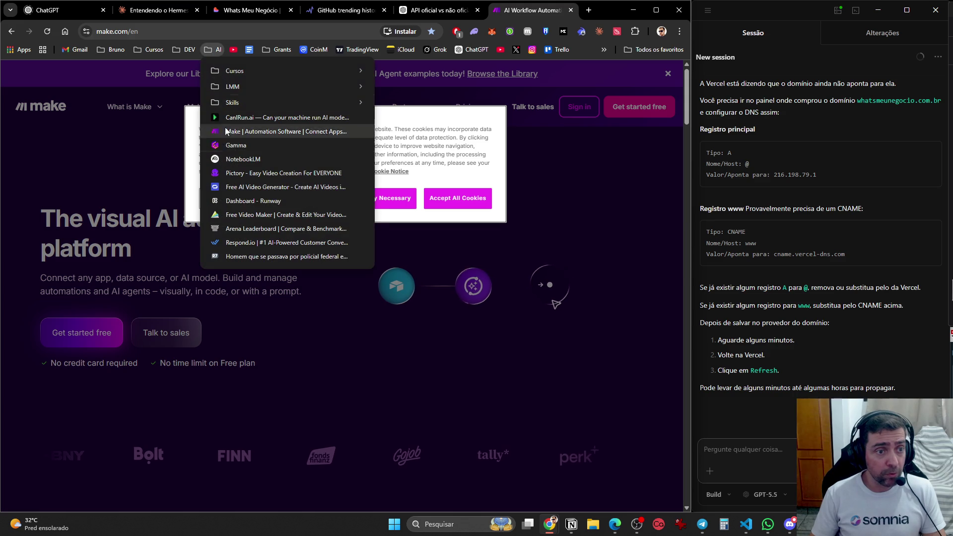
pyautogui.rightClick(230, 133)
pyautogui.click(263, 283)
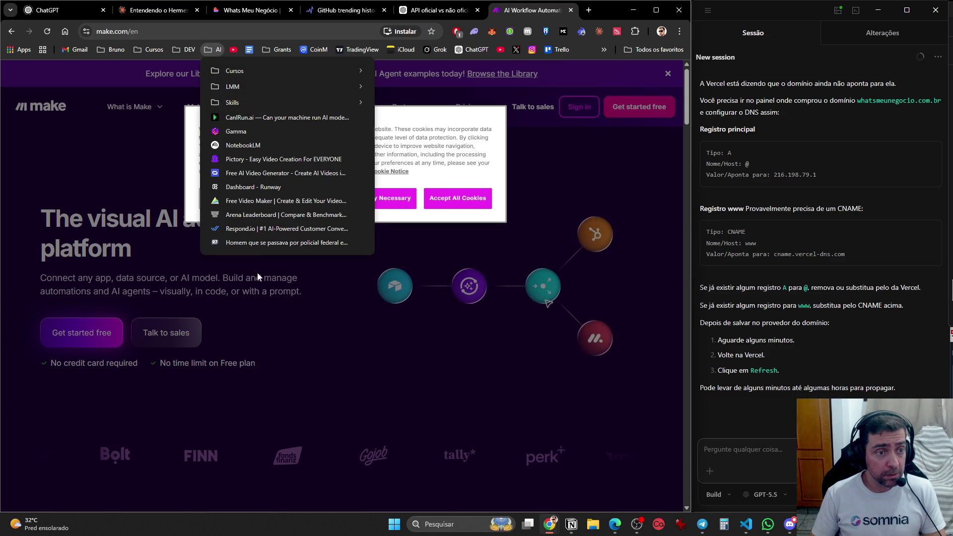
# - Open the Gamma website from its bookmark and scroll through its homepage
pyautogui.click(232, 135)
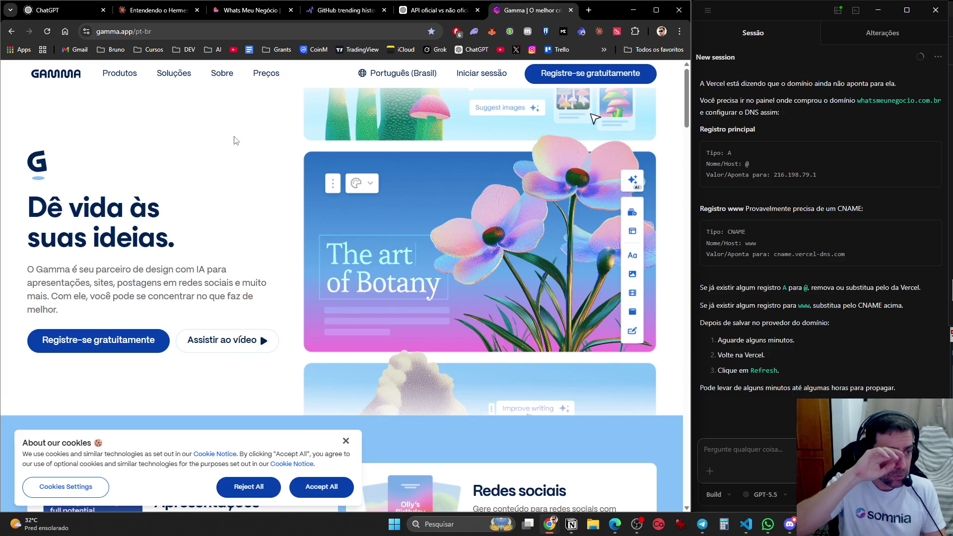
pyautogui.scroll(-6, 250, 170)
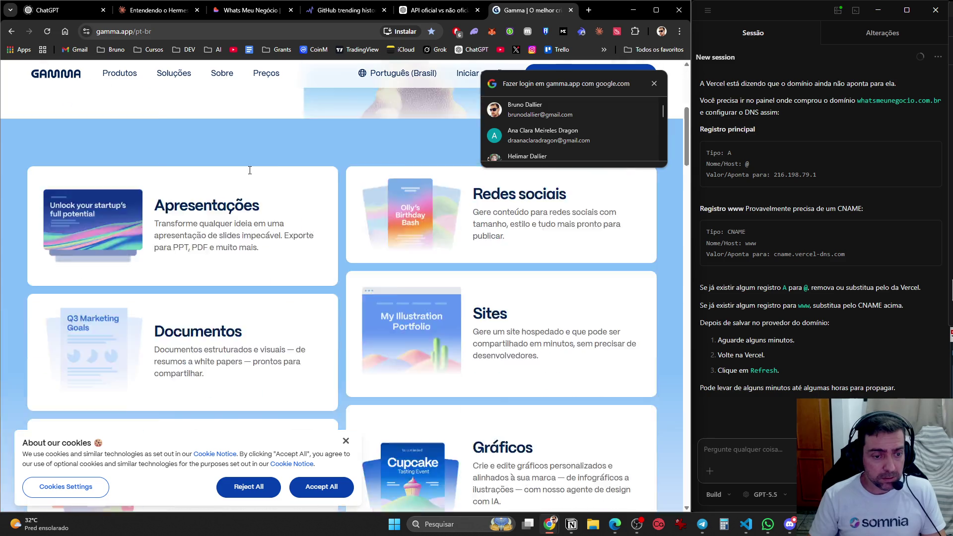
pyautogui.scroll(-5, 250, 170)
pyautogui.scroll(11, 251, 162)
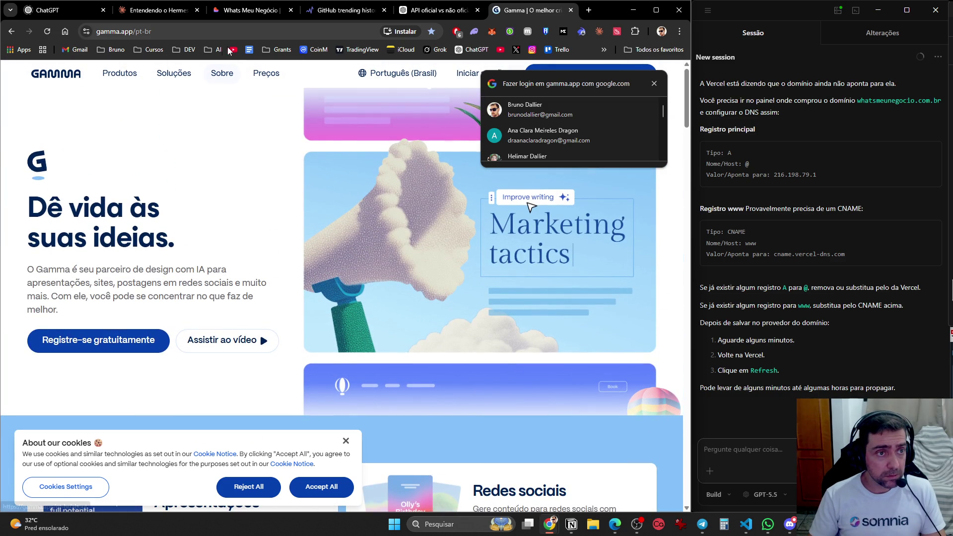
# - Delete the NotebookLM and Pictory bookmarks from the AI folder
pyautogui.click(214, 50)
pyautogui.rightClick(236, 131)
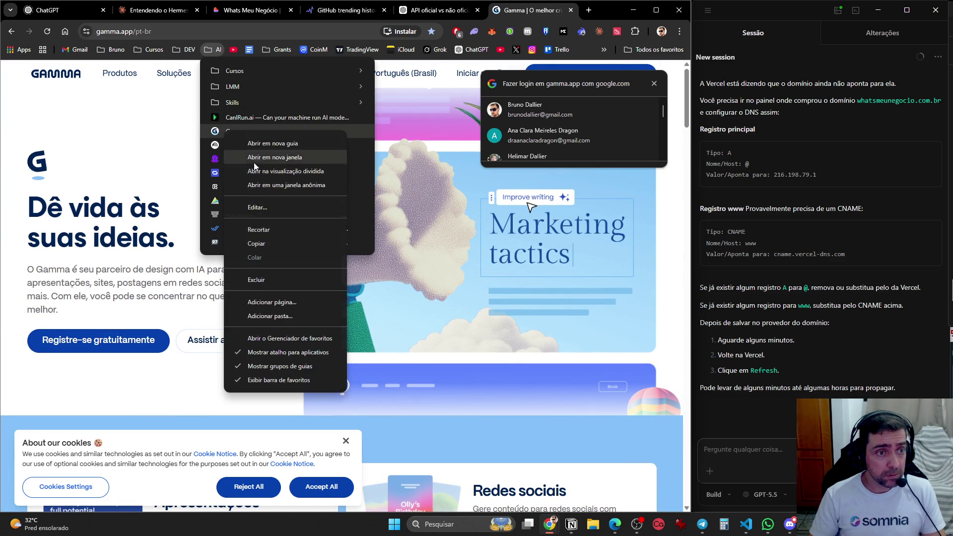
pyautogui.press('Escape')
pyautogui.rightClick(236, 131)
pyautogui.click(280, 269)
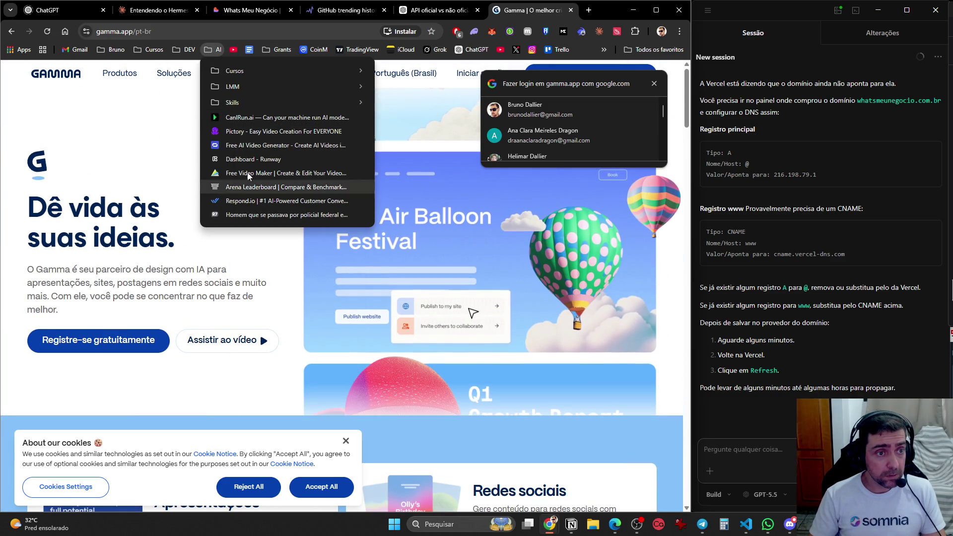
pyautogui.rightClick(246, 135)
pyautogui.click(265, 279)
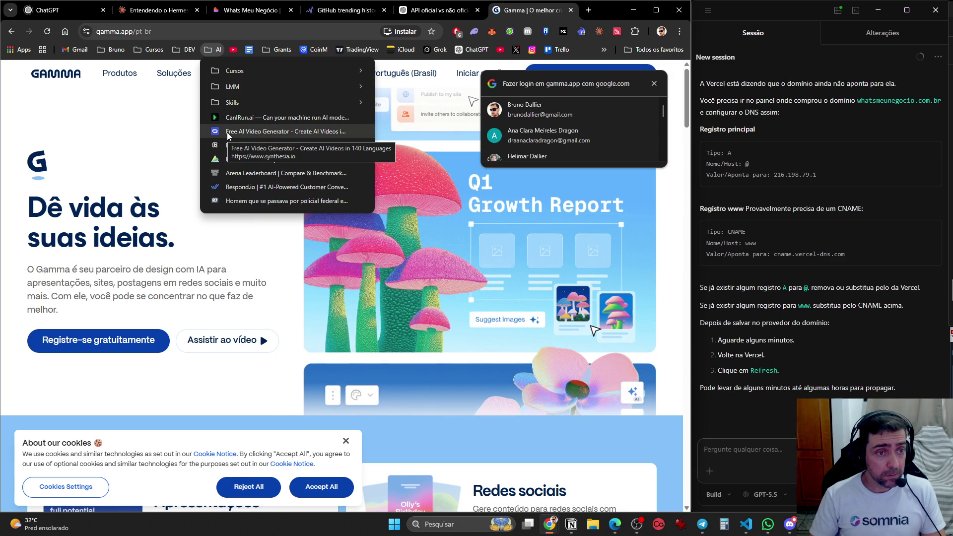
# - Delete the Synthesia, Runway dashboard, Free Video Maker and news-article bookmarks using Excluir
pyautogui.rightClick(227, 132)
pyautogui.click(252, 279)
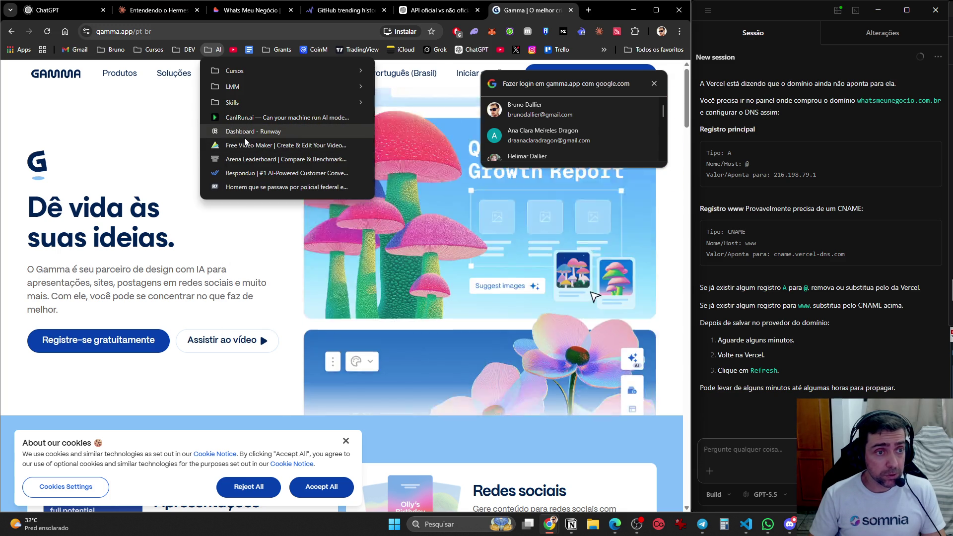
pyautogui.rightClick(246, 132)
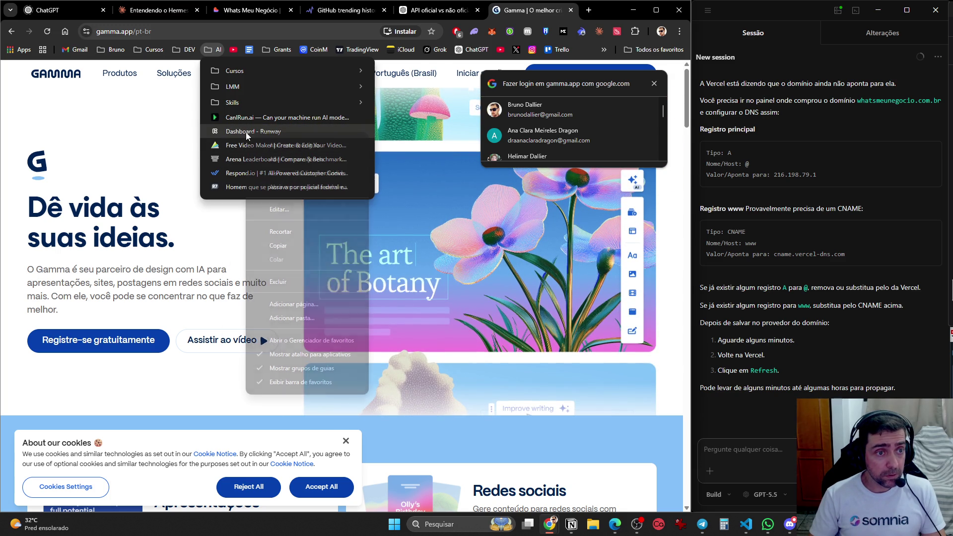
pyautogui.click(253, 278)
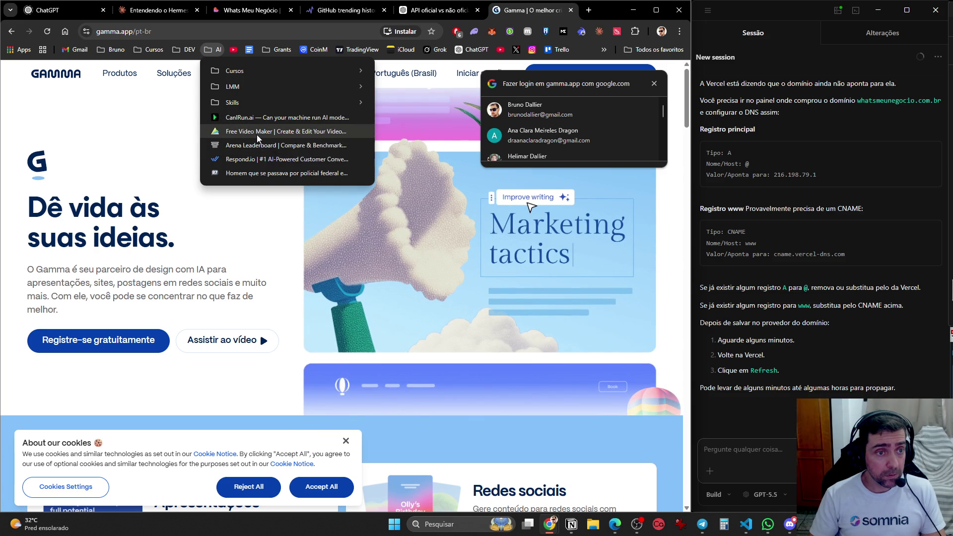
pyautogui.rightClick(257, 135)
pyautogui.click(297, 285)
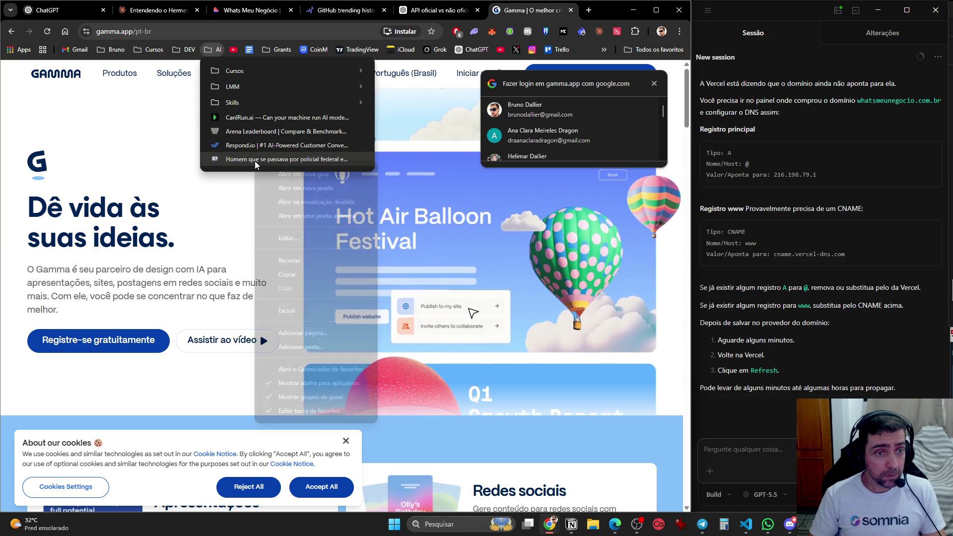
pyautogui.rightClick(254, 161)
pyautogui.click(277, 308)
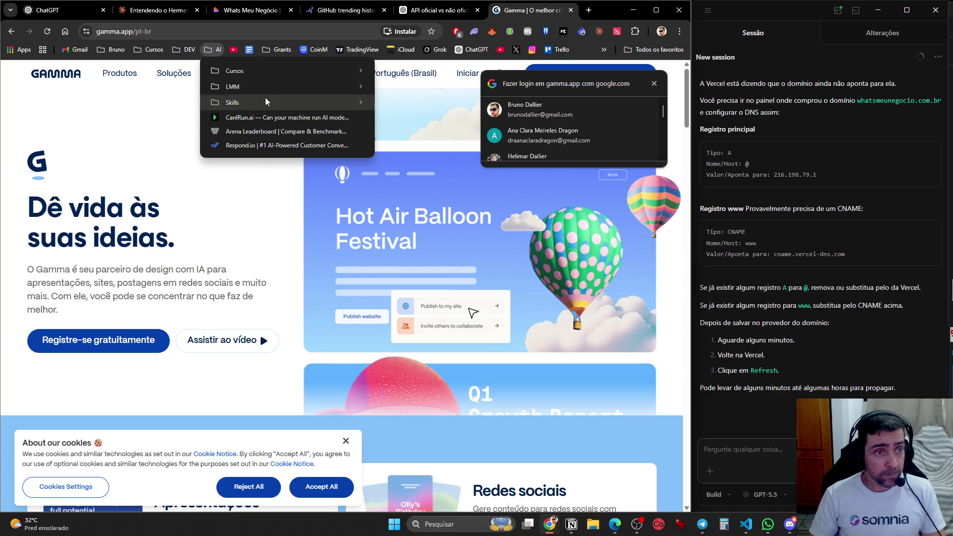
pyautogui.moveTo(184, 48)
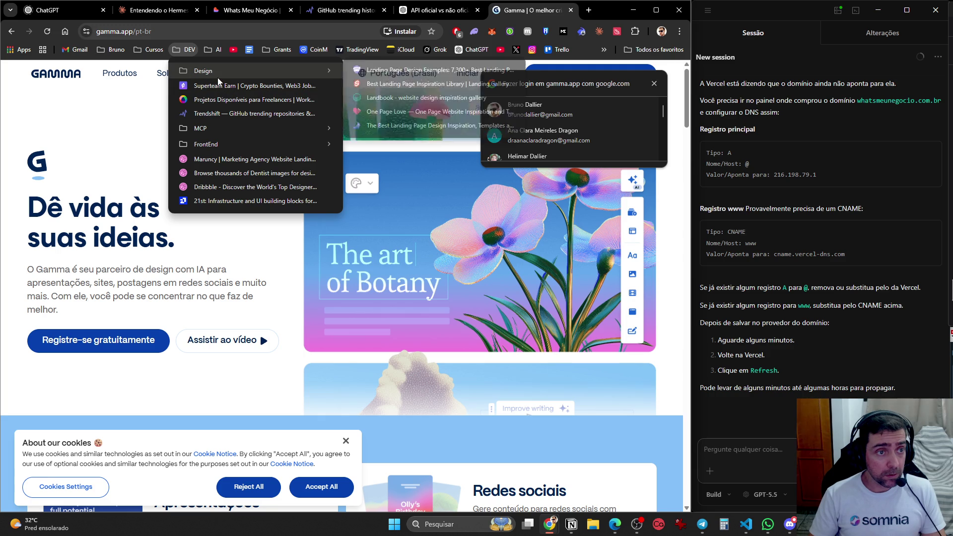
# - Create a new bookmarks folder named Oportunidades inside the DEV folder
pyautogui.rightClick(225, 103)
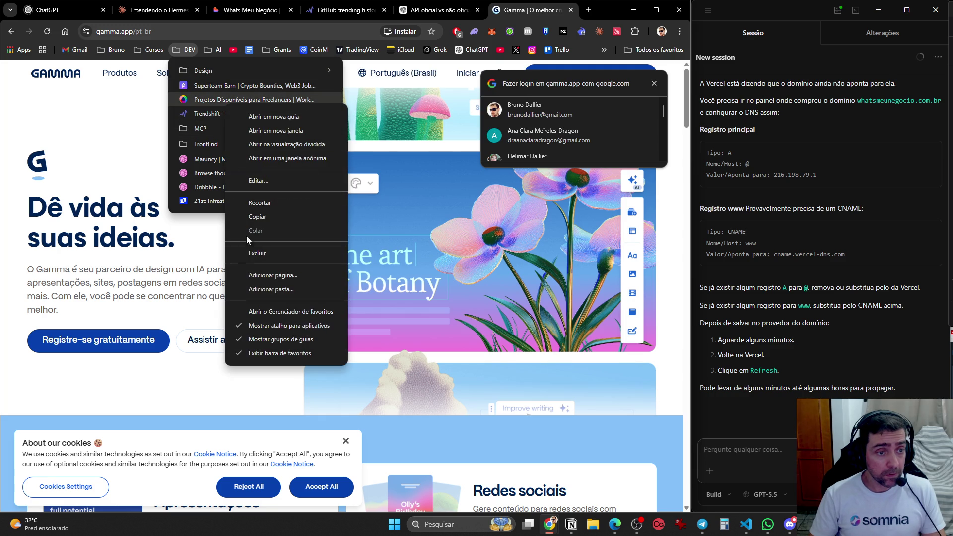
pyautogui.click(272, 284)
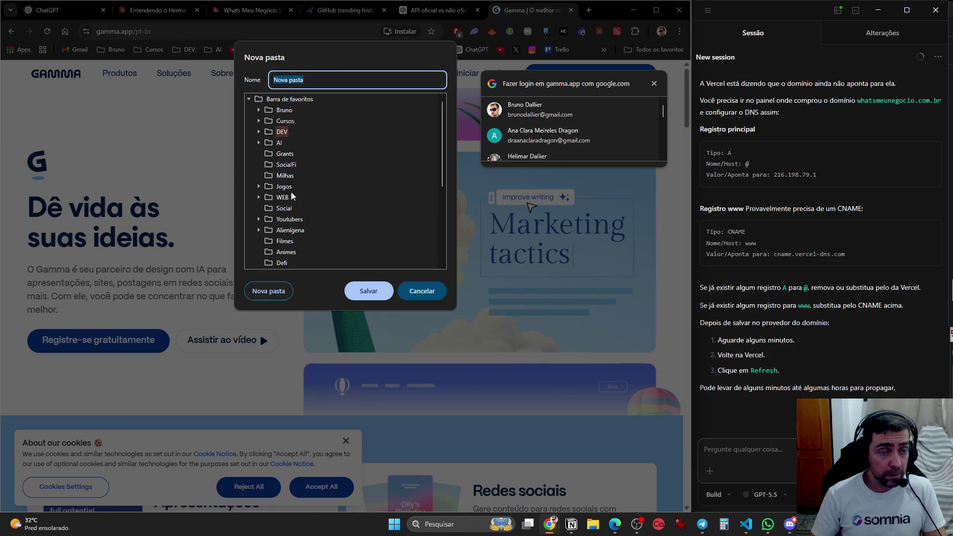
pyautogui.write('Oportunidades')
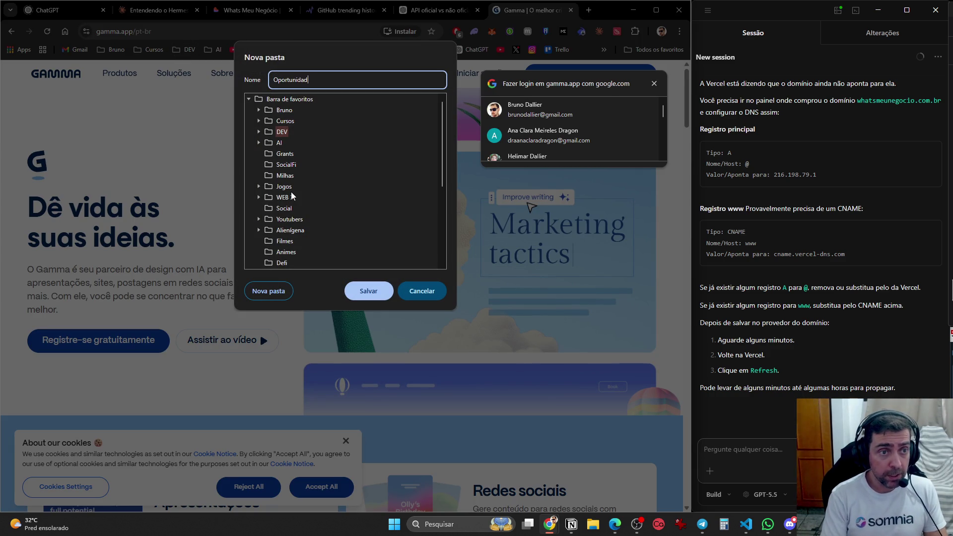
pyautogui.press('Return')
# - Move Superteam Earn into Oportunidades, reorder Trendshift and MCP, and file Maruncy under Design
pyautogui.click(148, 50)
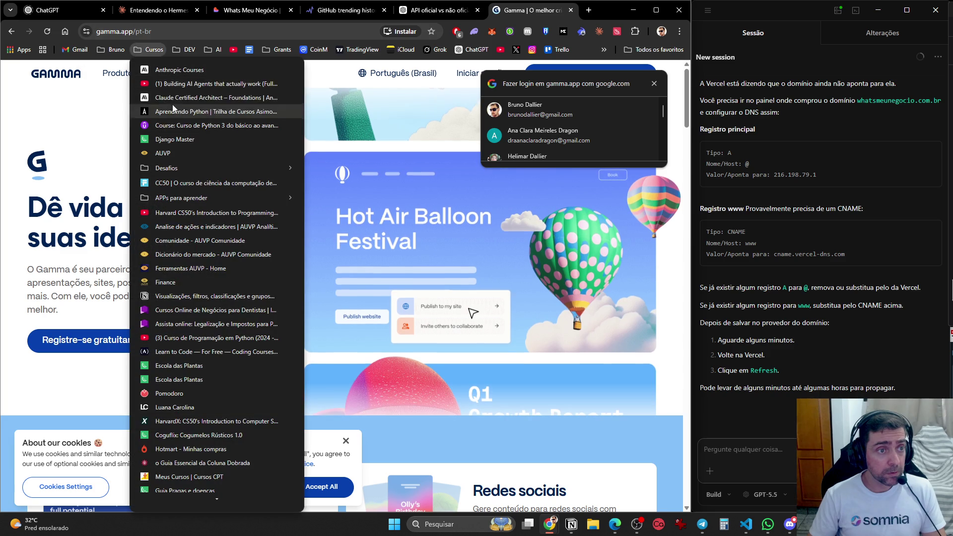
pyautogui.click(188, 50)
pyautogui.moveTo(199, 85)
pyautogui.mouseDown()
pyautogui.moveTo(203, 77)
pyautogui.moveTo(211, 115)
pyautogui.moveTo(213, 100)
pyautogui.mouseUp()
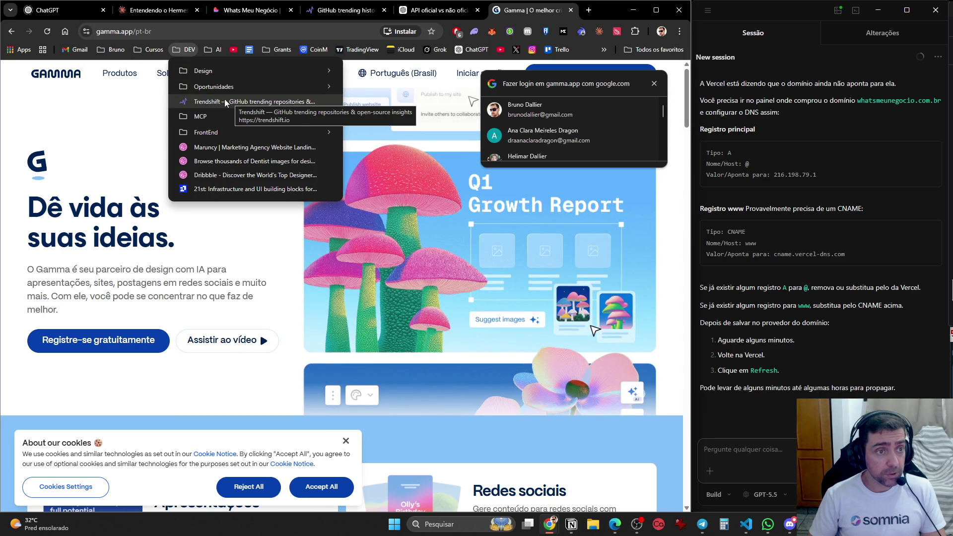
pyautogui.moveTo(211, 106)
pyautogui.mouseDown()
pyautogui.moveTo(214, 149)
pyautogui.moveTo(230, 78)
pyautogui.mouseUp()
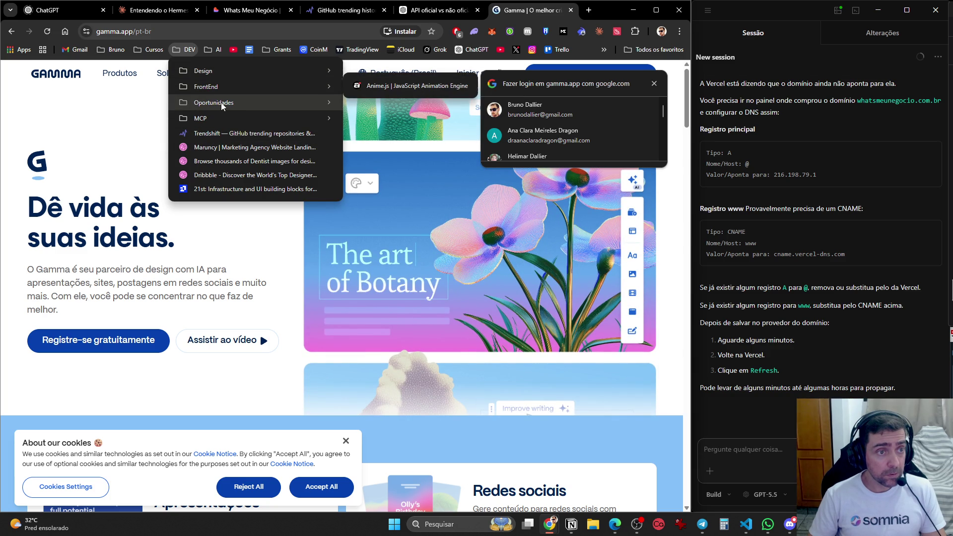
pyautogui.moveTo(224, 106)
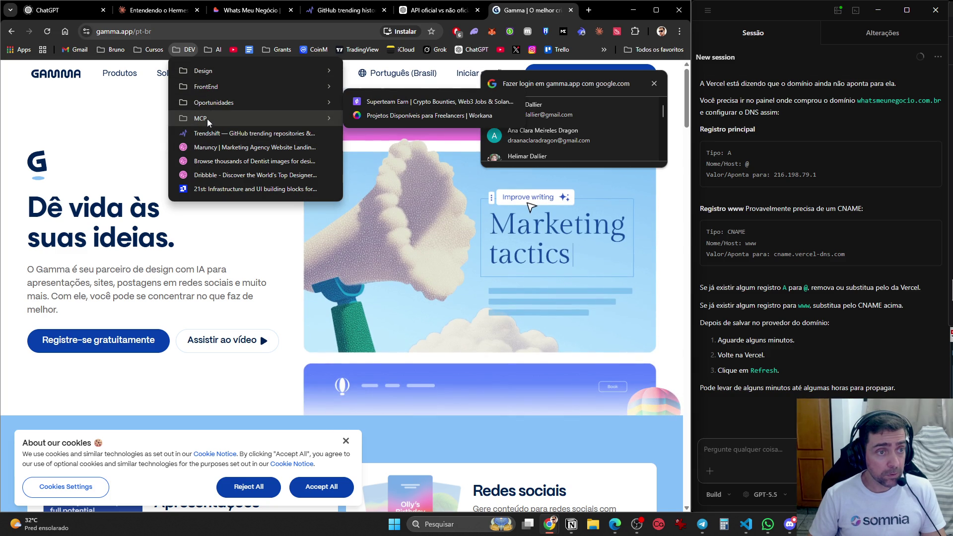
pyautogui.moveTo(207, 118); pyautogui.dragTo(215, 97)
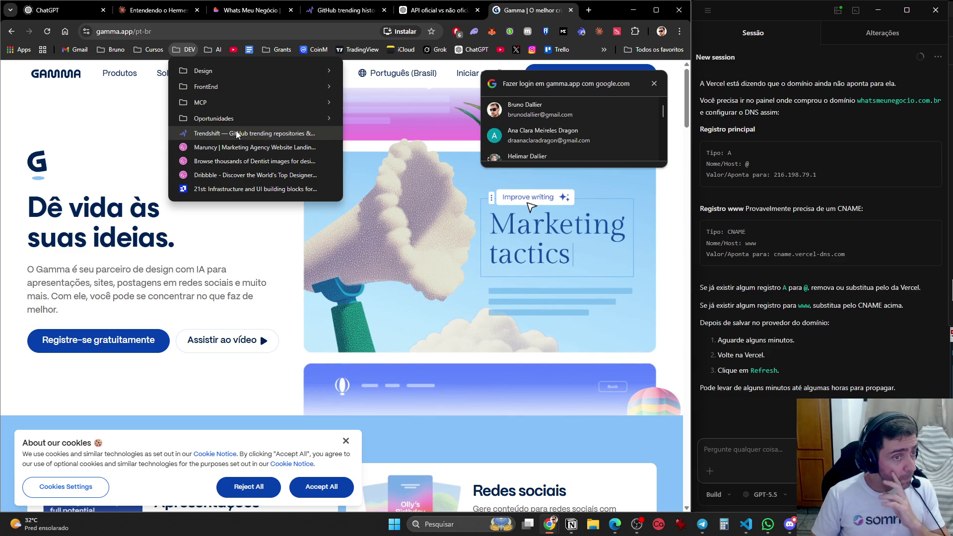
pyautogui.moveTo(237, 147)
pyautogui.mouseDown()
pyautogui.moveTo(242, 73)
pyautogui.moveTo(367, 69)
pyautogui.mouseUp()
# - Delete the dentist-images and Dribbble bookmarks, then open the 21st bookmark
pyautogui.rightClick(220, 147)
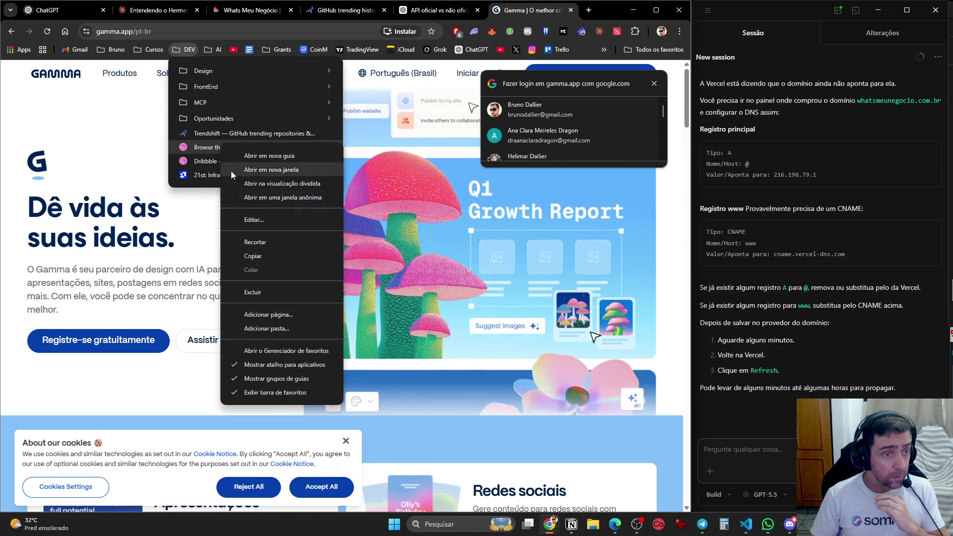
pyautogui.click(248, 289)
pyautogui.rightClick(207, 146)
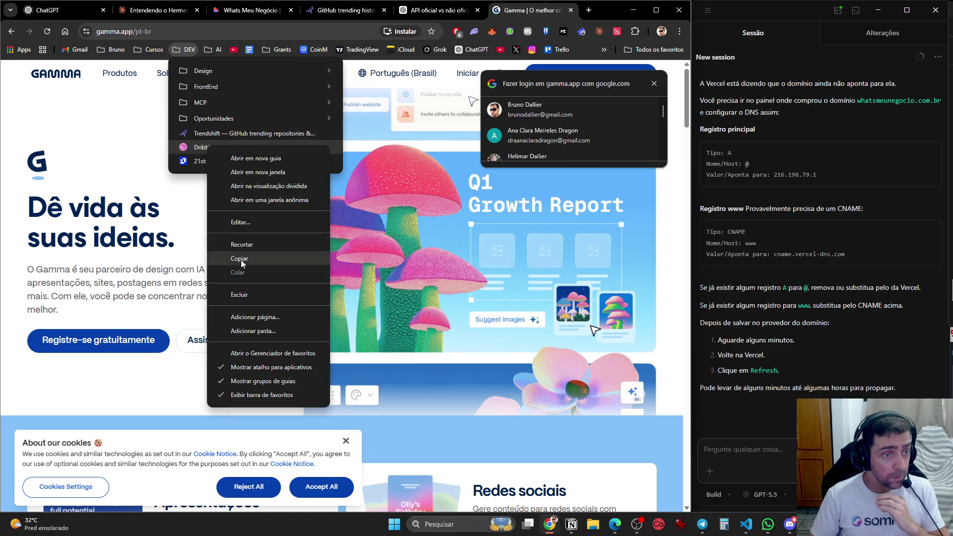
pyautogui.click(240, 294)
pyautogui.click(222, 148)
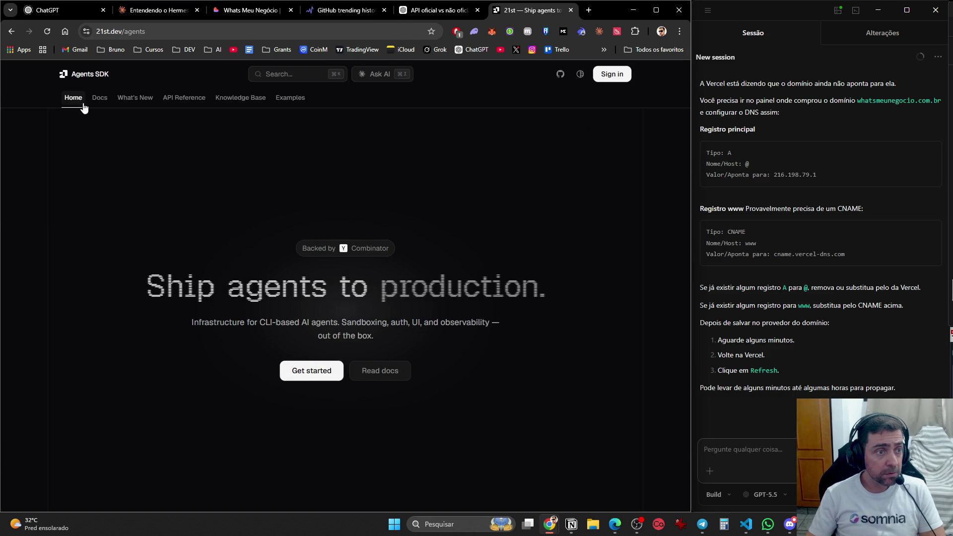
pyautogui.doubleClick(125, 31)
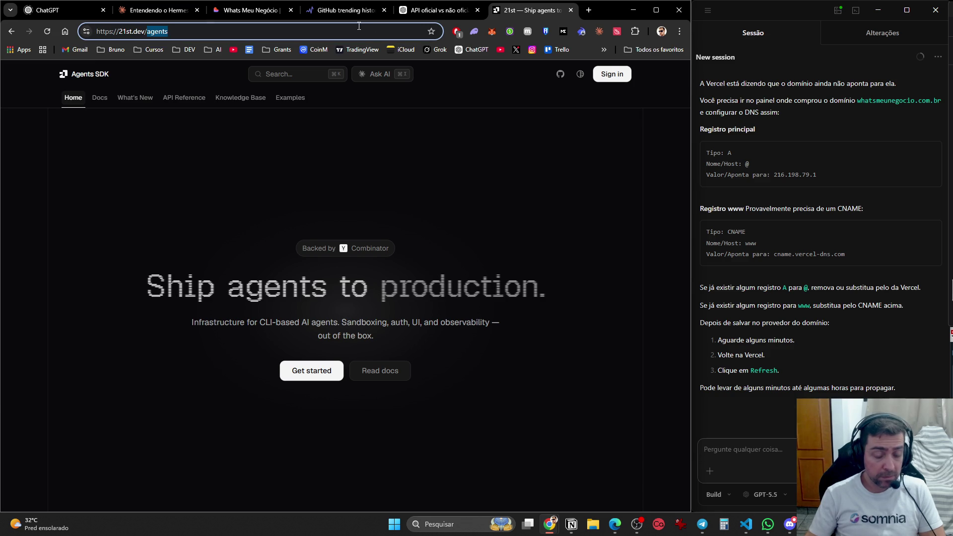
pyautogui.press('BackSpace')
pyautogui.press('Return')
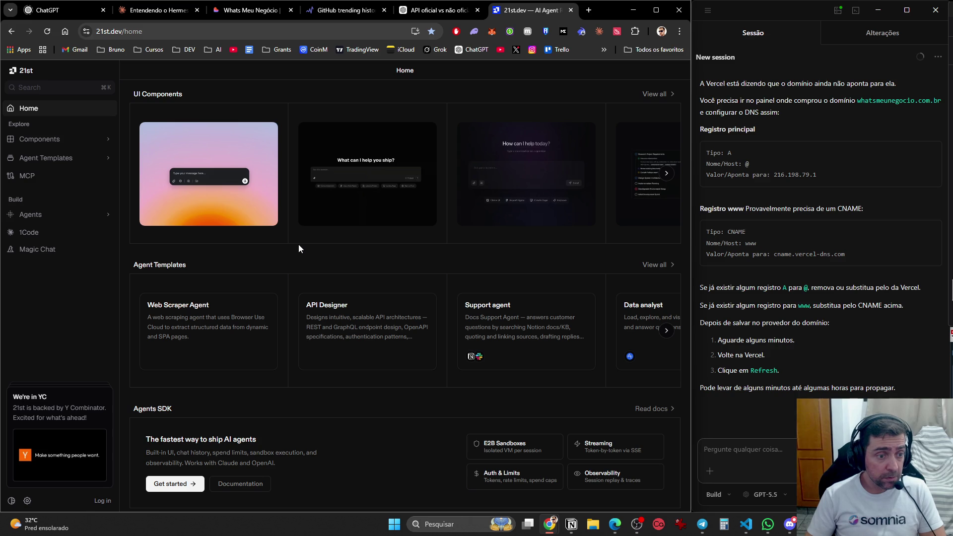
pyautogui.click(210, 304)
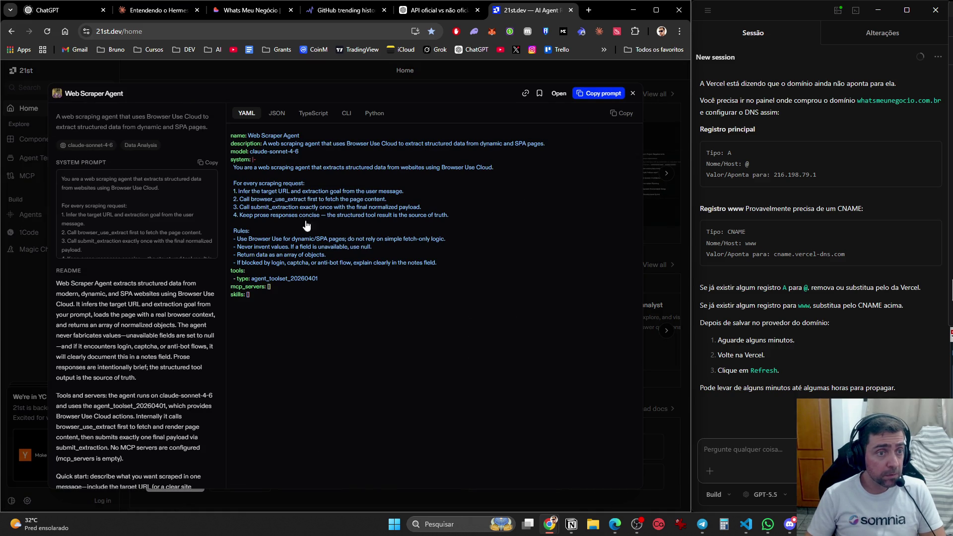
pyautogui.click(675, 101)
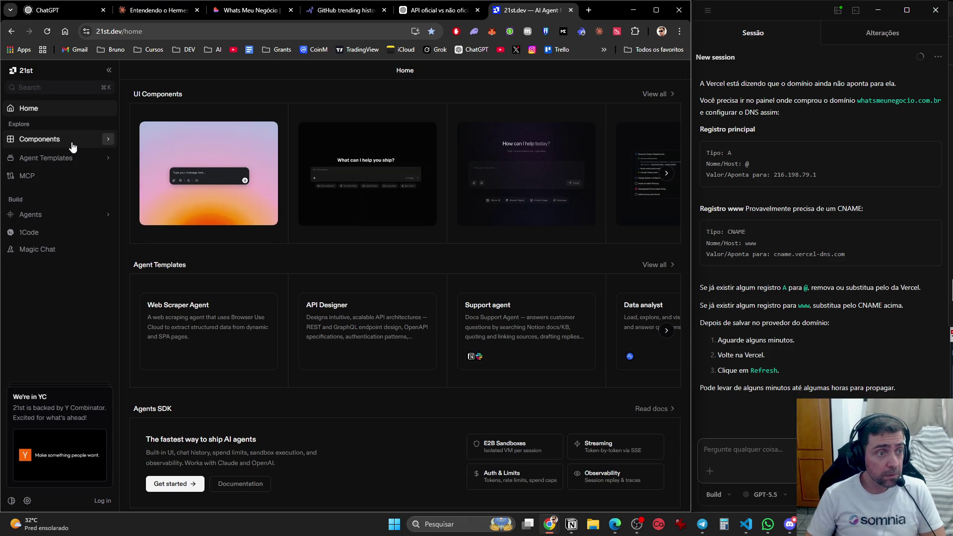
pyautogui.click(45, 158)
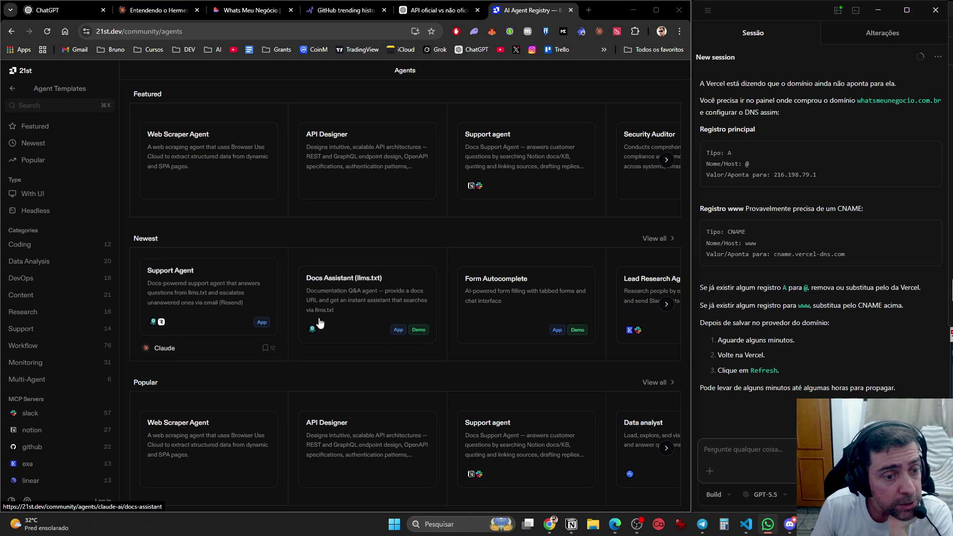
pyautogui.scroll(-2, 334, 324)
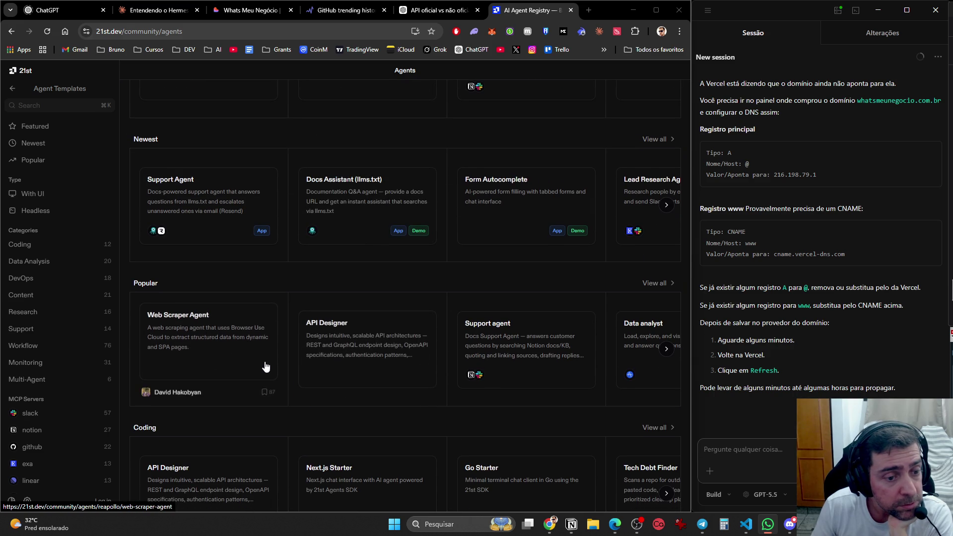
pyautogui.scroll(2, 379, 385)
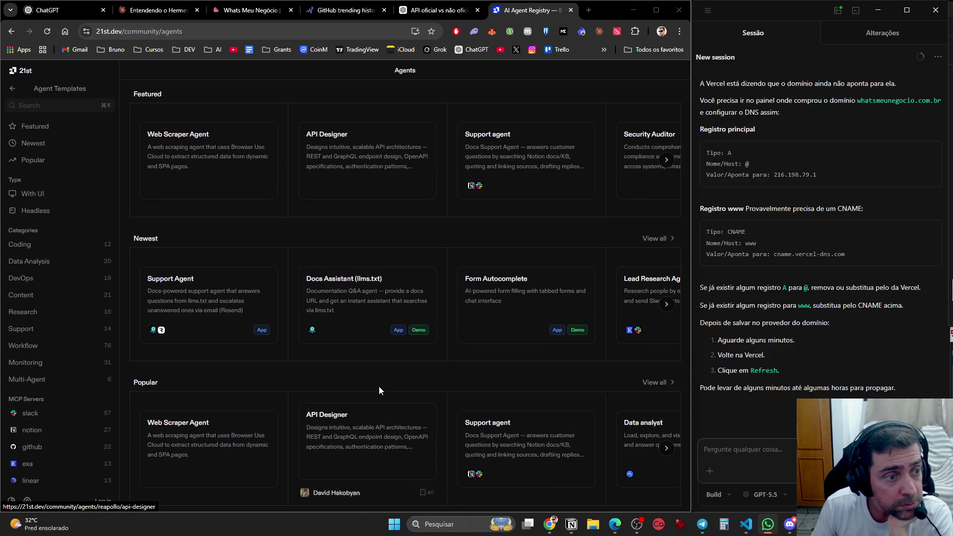
pyautogui.scroll(-3, 379, 386)
pyautogui.scroll(-10, 379, 386)
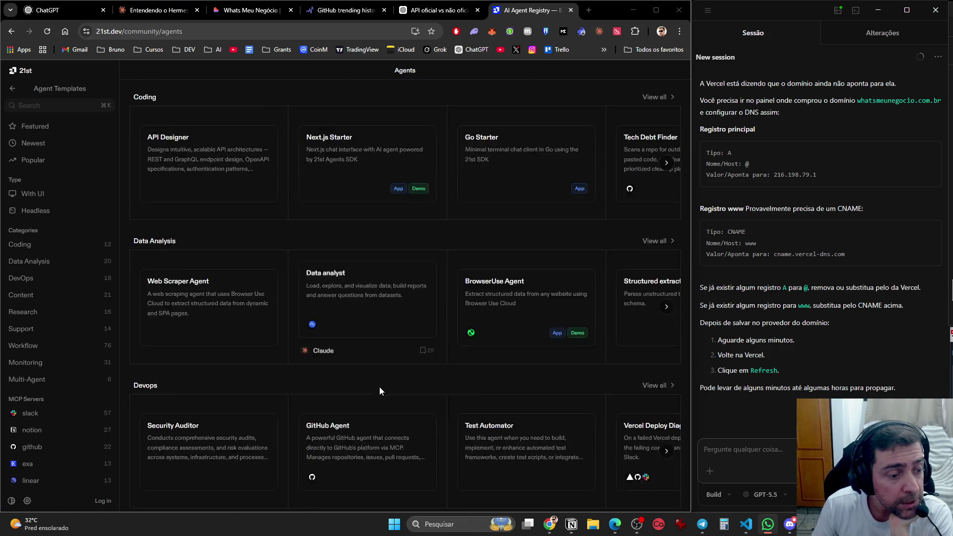
pyautogui.scroll(-3, 381, 393)
pyautogui.scroll(-2, 341, 368)
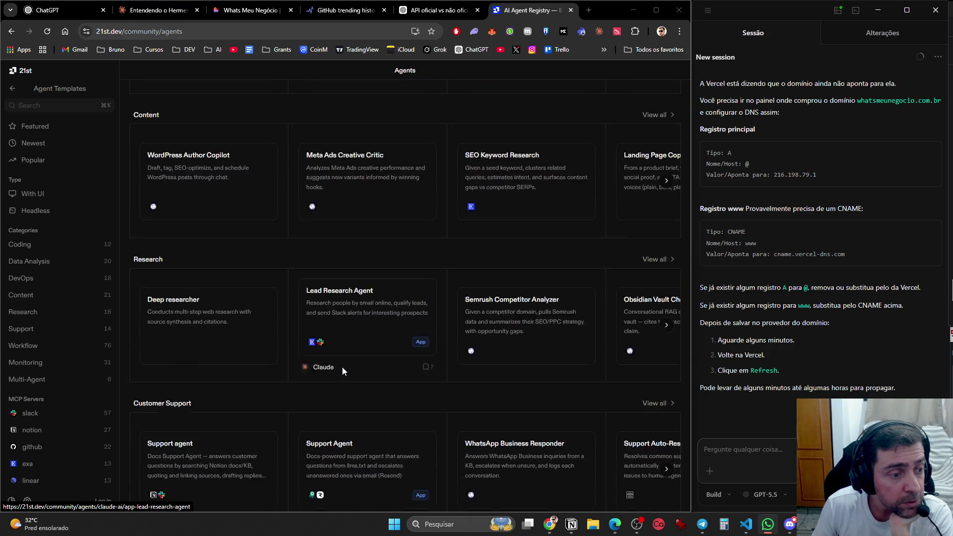
pyautogui.scroll(-4, 342, 374)
pyautogui.scroll(-4, 343, 378)
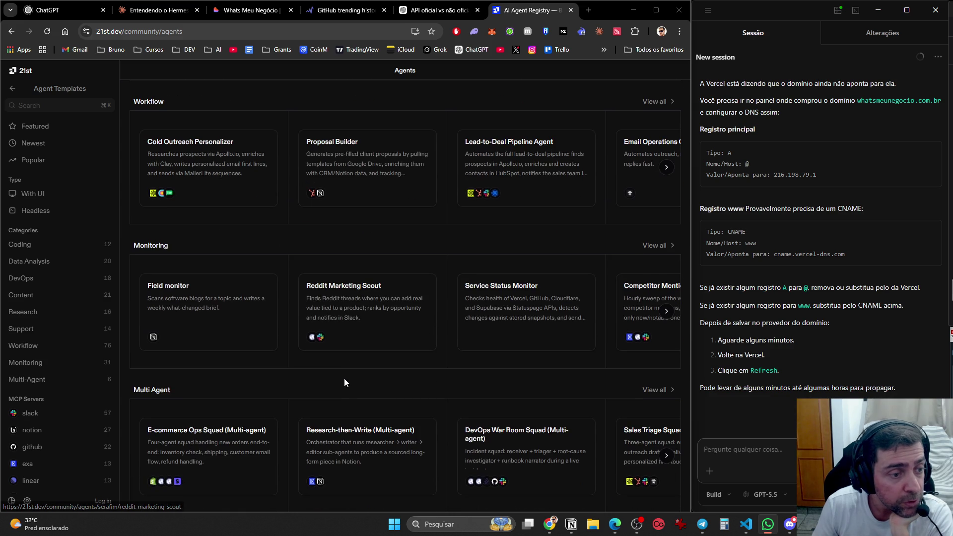
pyautogui.scroll(17, 343, 390)
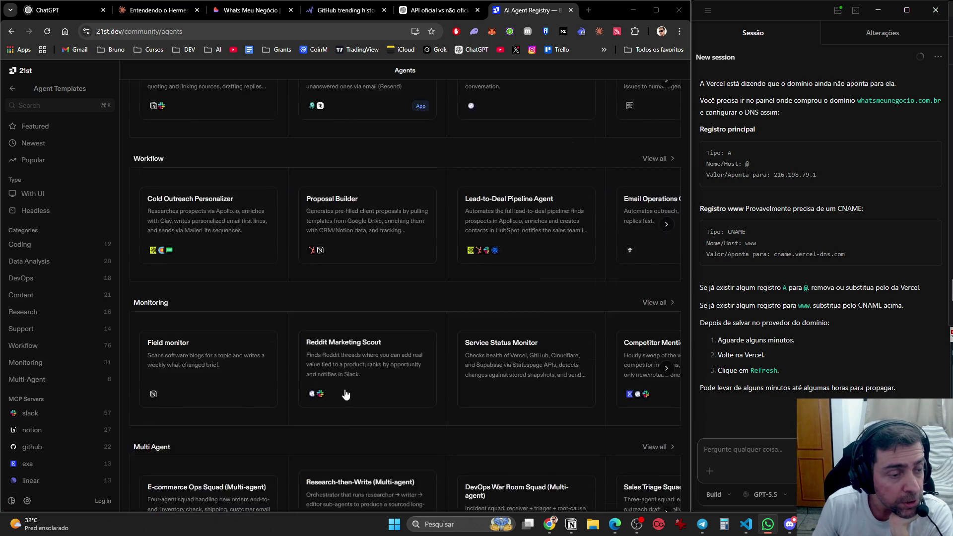
pyautogui.scroll(9, 386, 291)
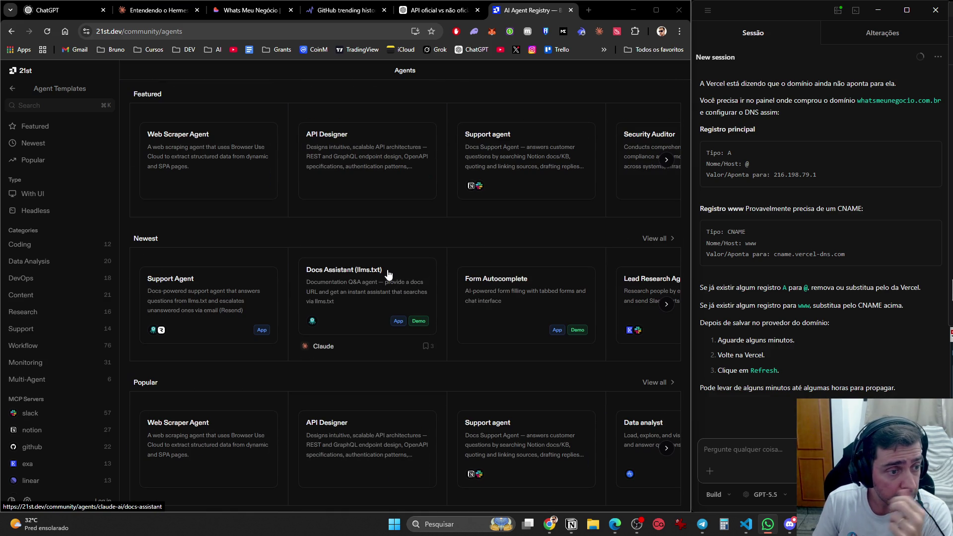
pyautogui.scroll(-4, 358, 365)
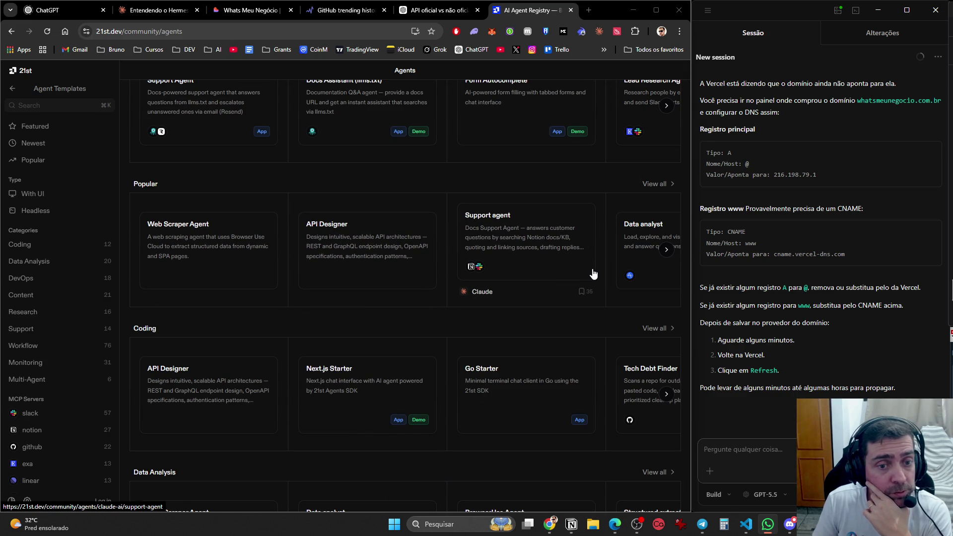
# - Open the Support agent template in a new tab, browse Popular templates, and review its YAML config
pyautogui.middleClick(536, 256)
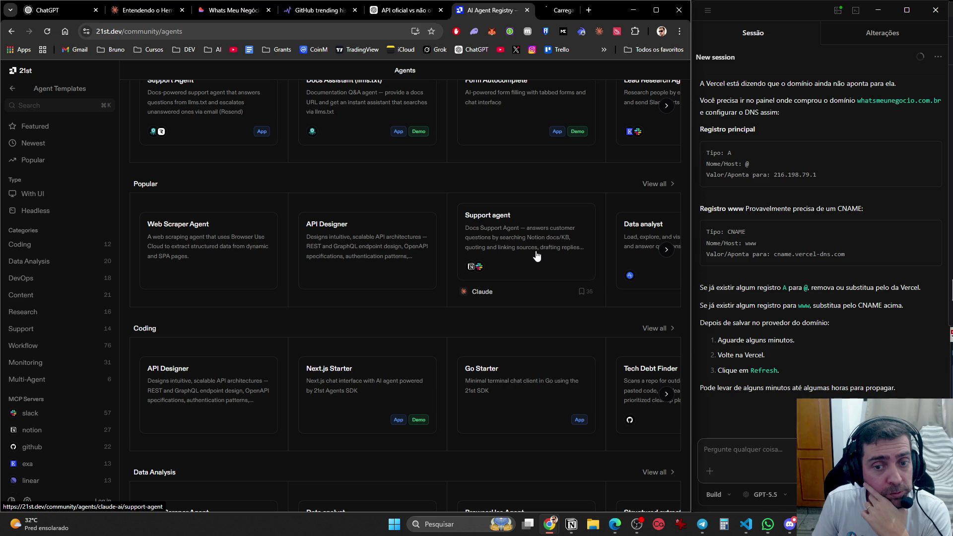
pyautogui.click(666, 253)
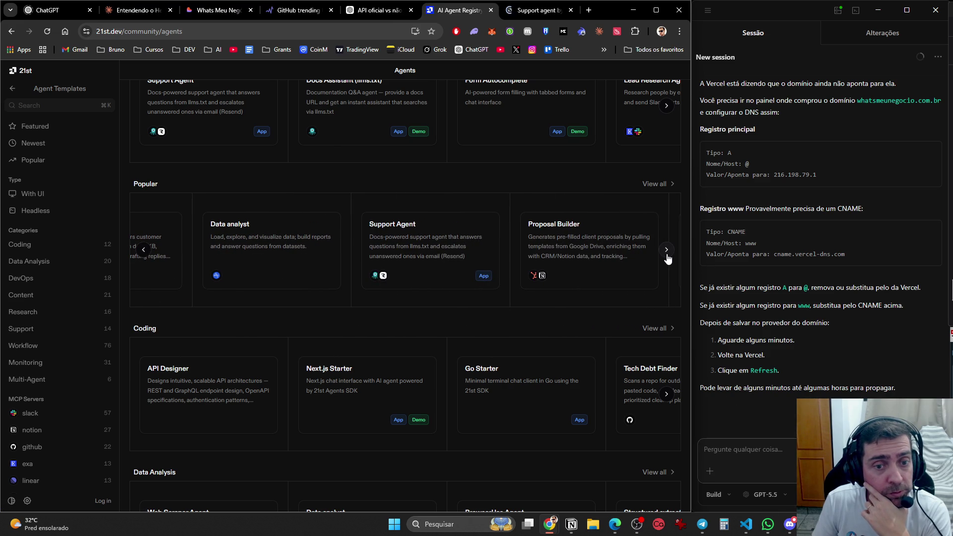
pyautogui.click(666, 250)
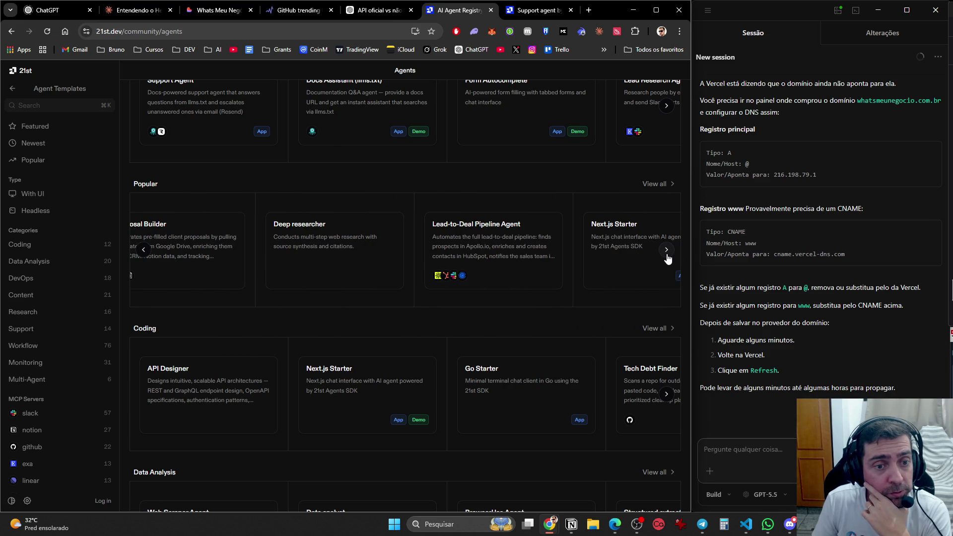
pyautogui.click(667, 251)
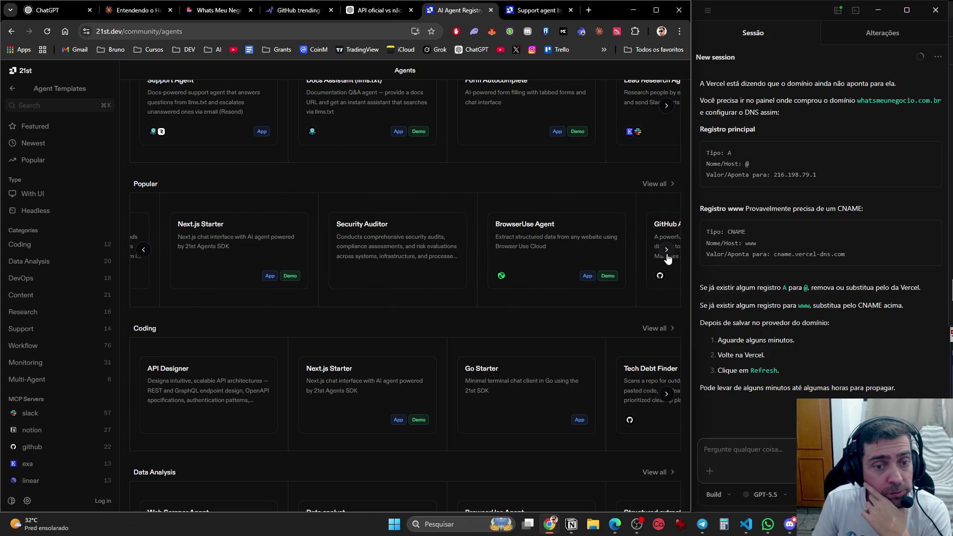
pyautogui.click(666, 250)
pyautogui.click(526, 12)
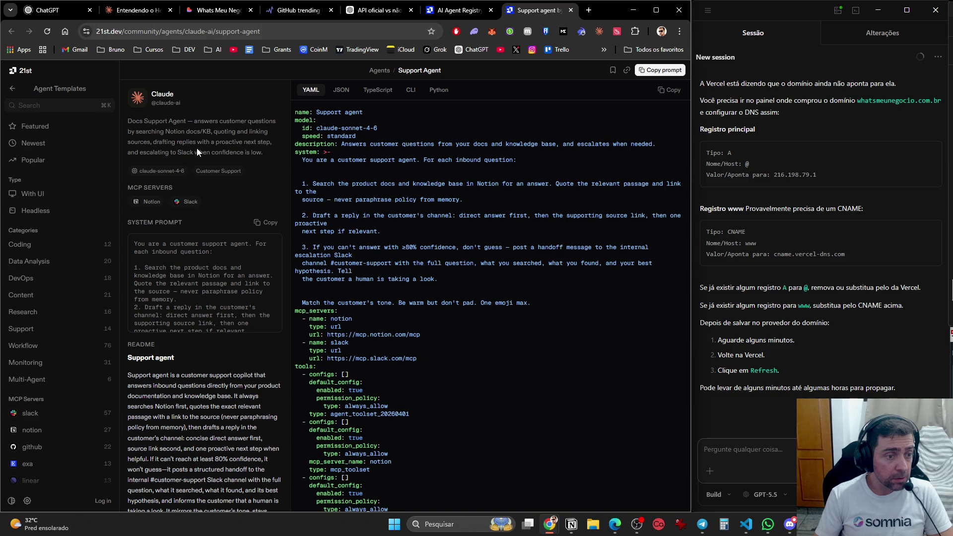
pyautogui.scroll(-2, 193, 165)
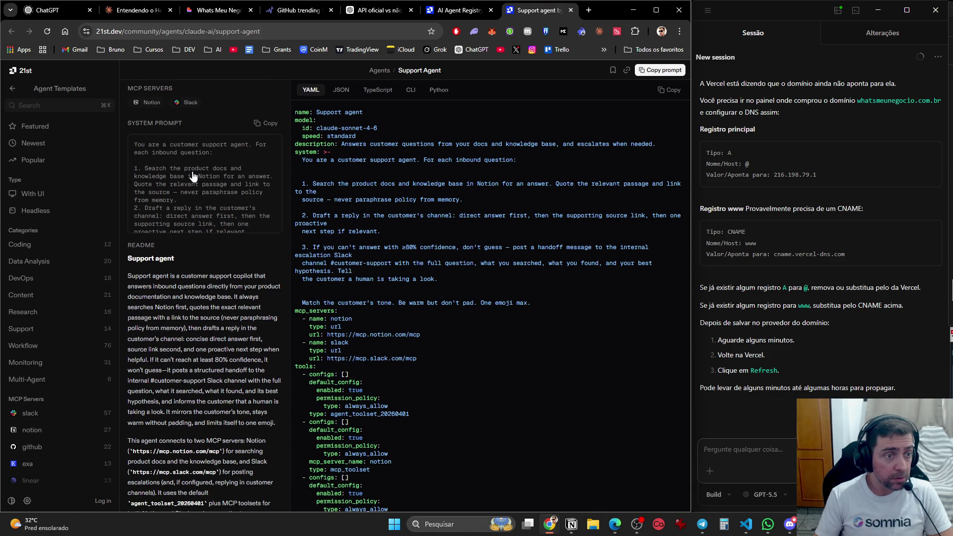
# - Enter github in the address bar to load the GitHub dashboard
pyautogui.click(397, 32)
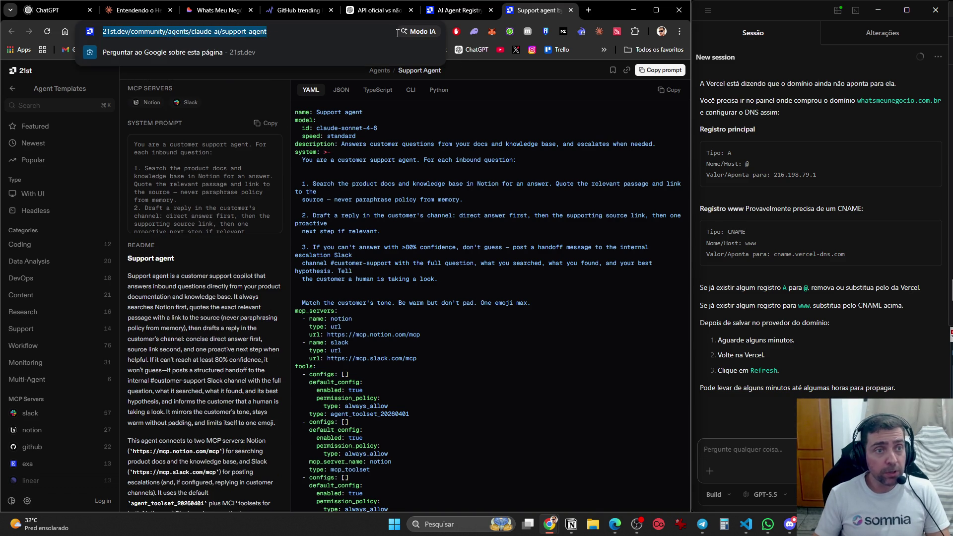
pyautogui.write('github.com')
pyautogui.press('Return')
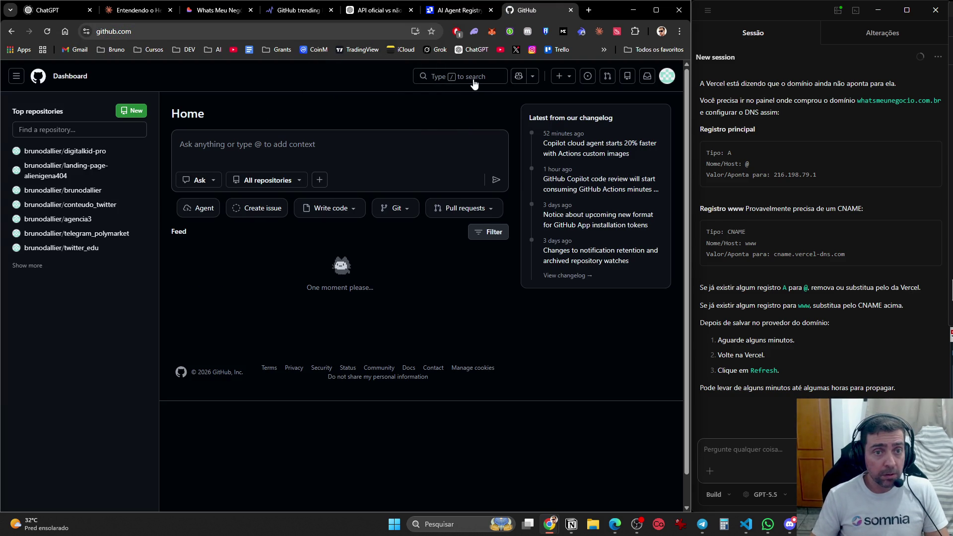
# - Search GitHub for 'Whatsapp', removing the duplicated lowercase text from the query
pyautogui.click(475, 80)
pyautogui.write('whatsapp')
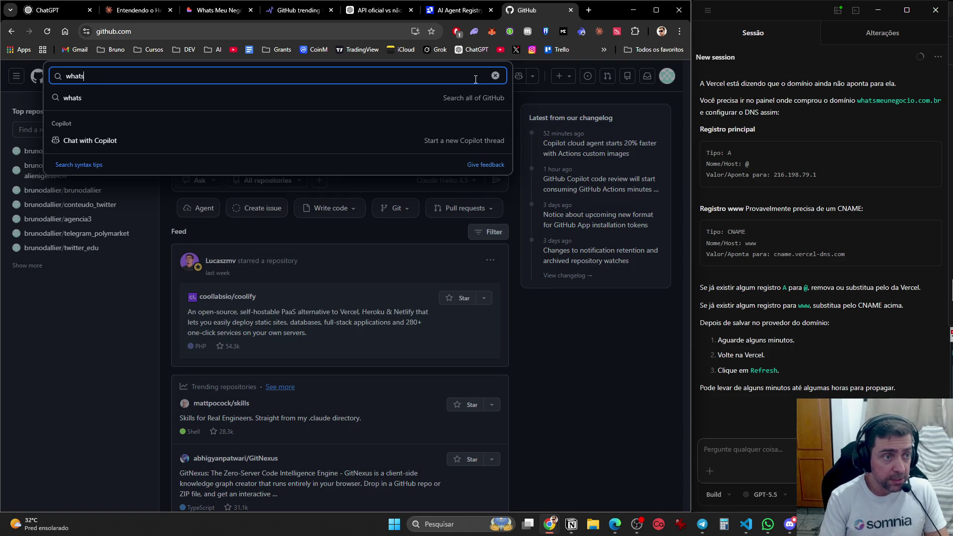
pyautogui.press('Return')
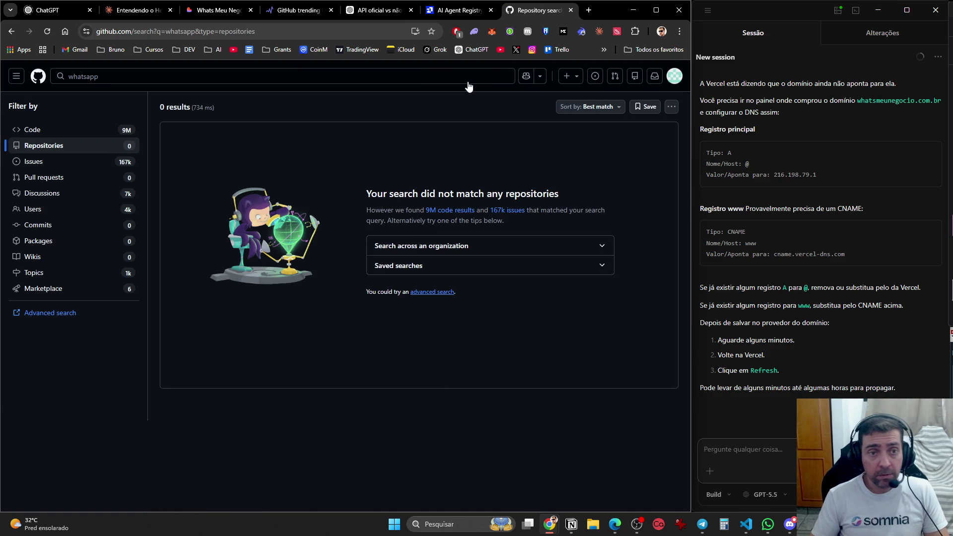
pyautogui.click(393, 72)
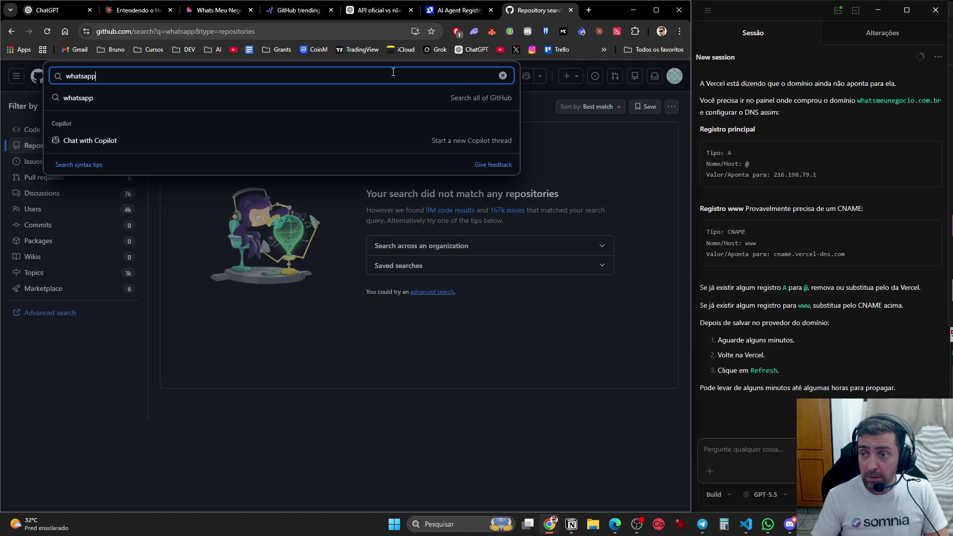
pyautogui.write('Whatsapp')
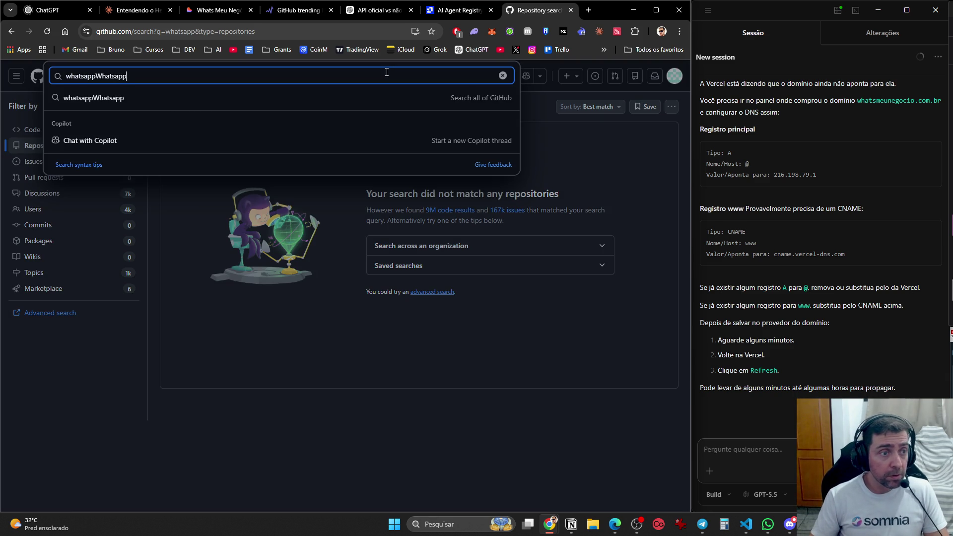
pyautogui.moveTo(98, 77); pyautogui.dragTo(66, 76)
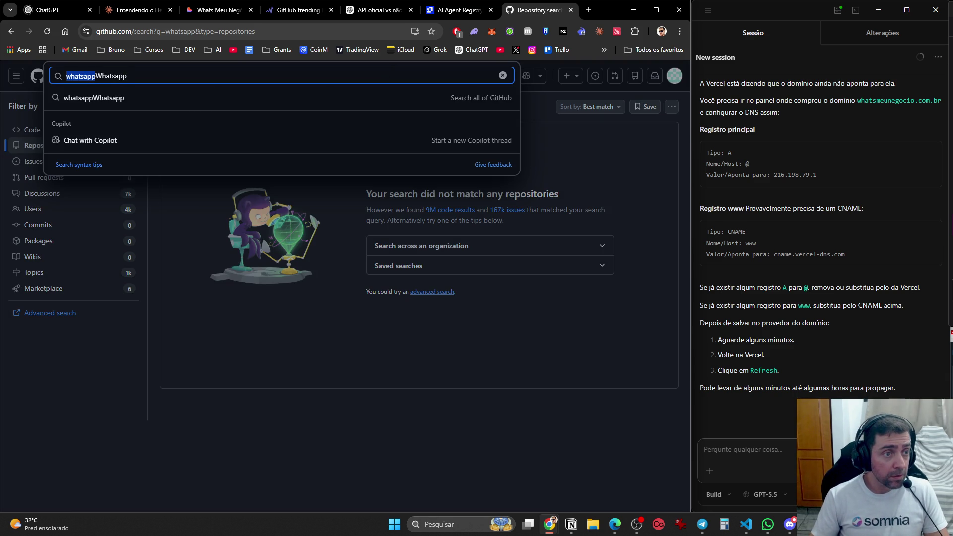
pyautogui.press('BackSpace')
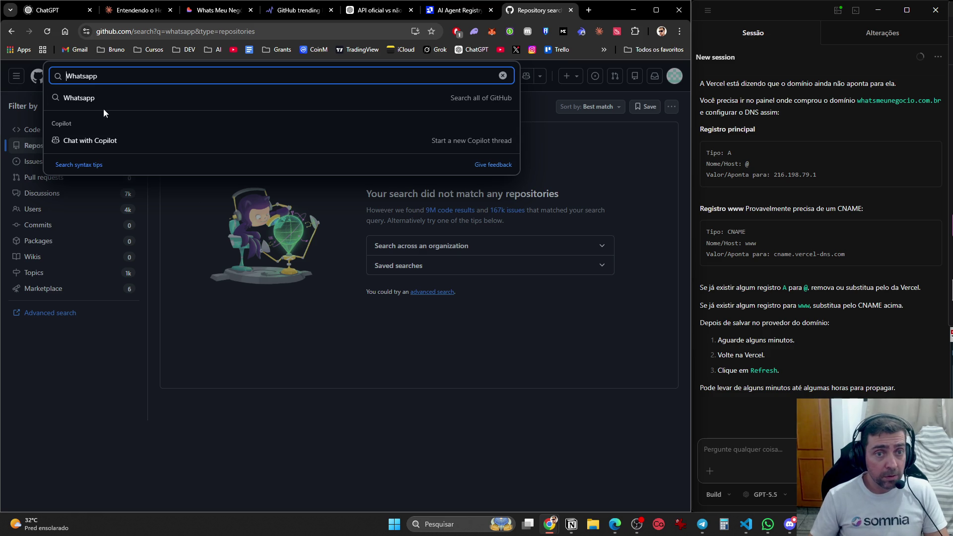
pyautogui.click(385, 101)
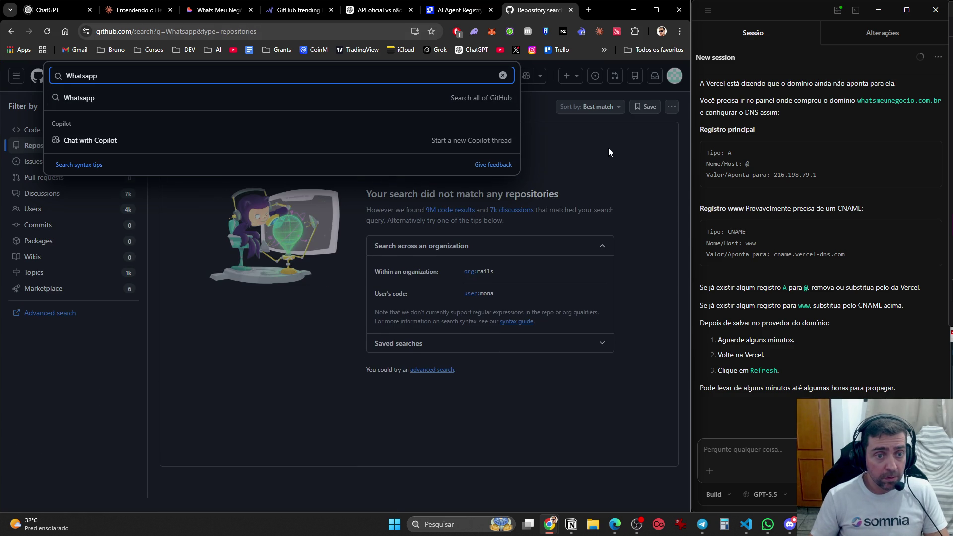
# - Filter the Whatsapp search results to Discussions, about 7k matches
pyautogui.click(573, 129)
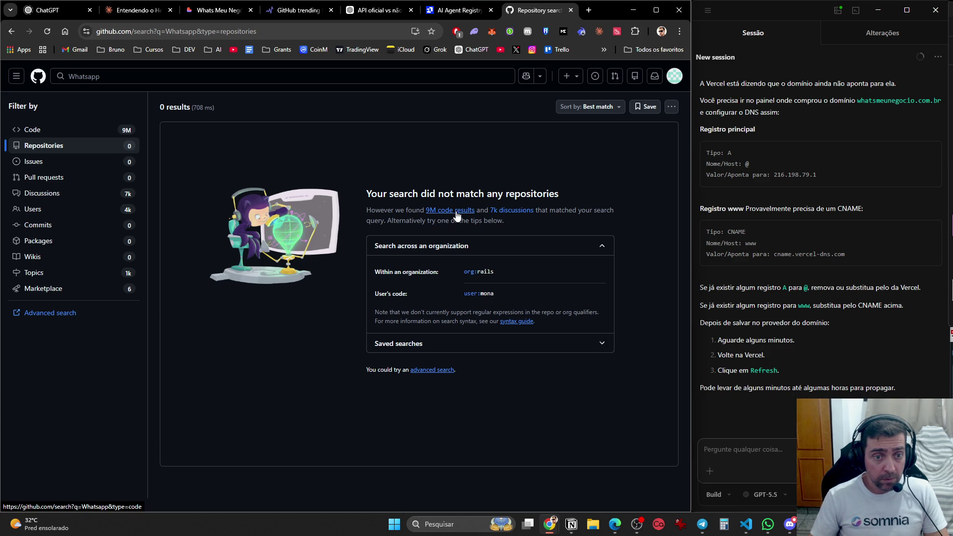
pyautogui.click(457, 211)
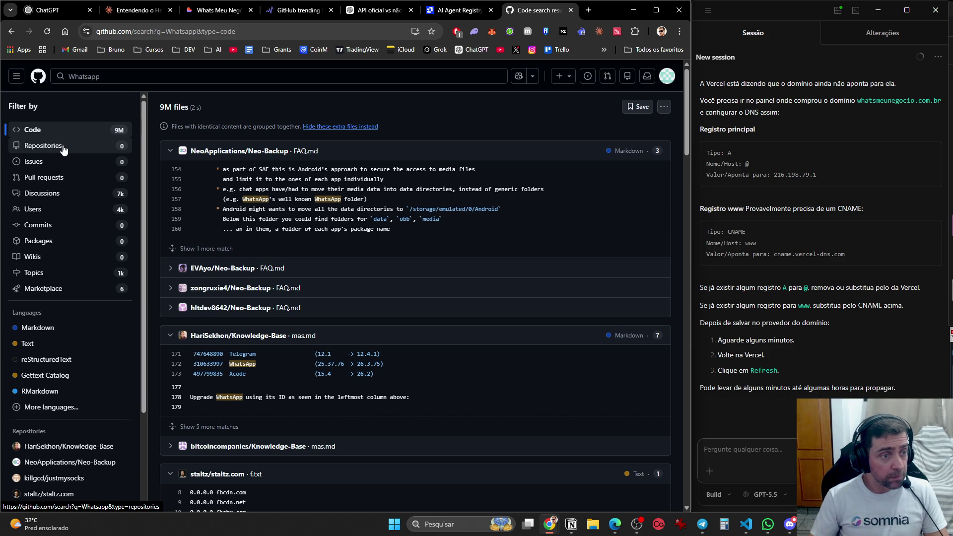
pyautogui.click(73, 194)
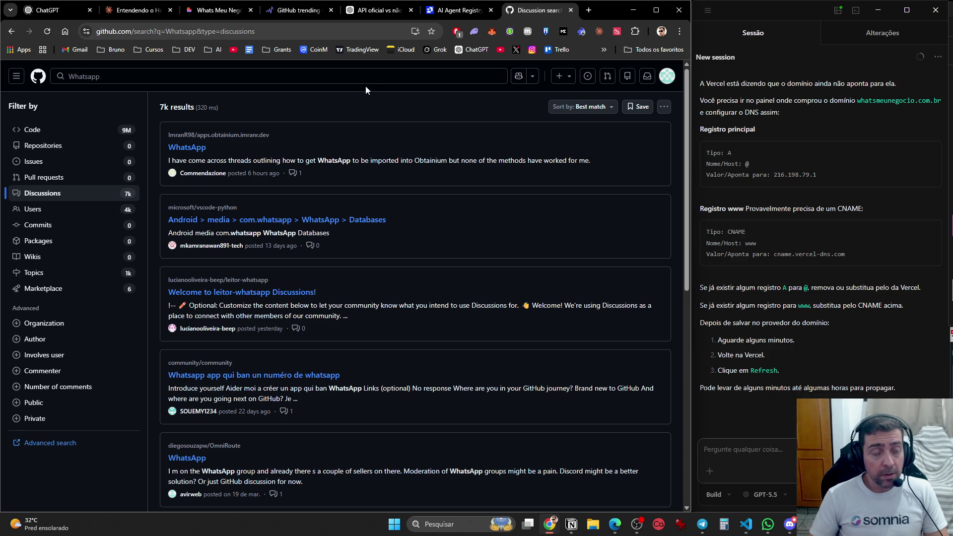
# - Open the find-skills bookmark from the saved AI bookmarks and go to the skills.sh homepage
pyautogui.click(213, 49)
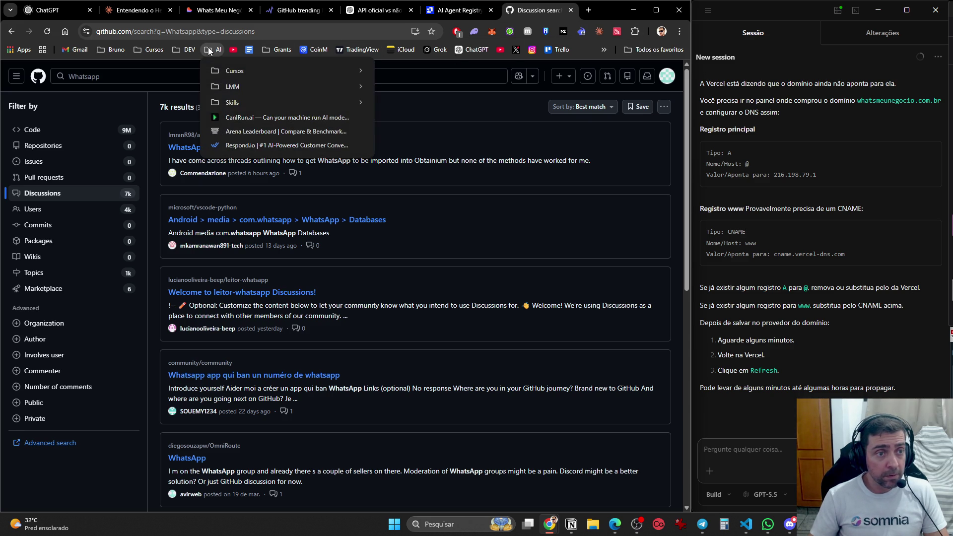
pyautogui.moveTo(228, 107)
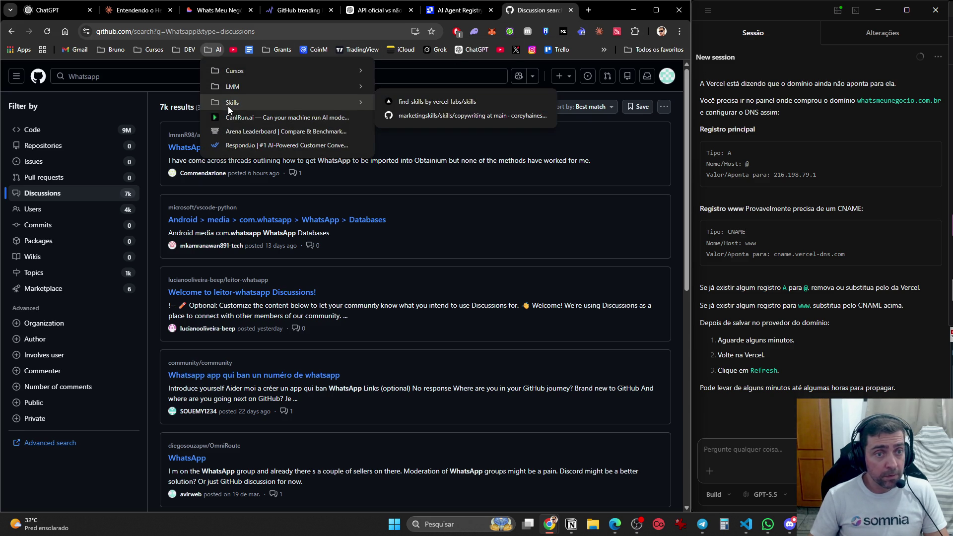
pyautogui.middleClick(440, 102)
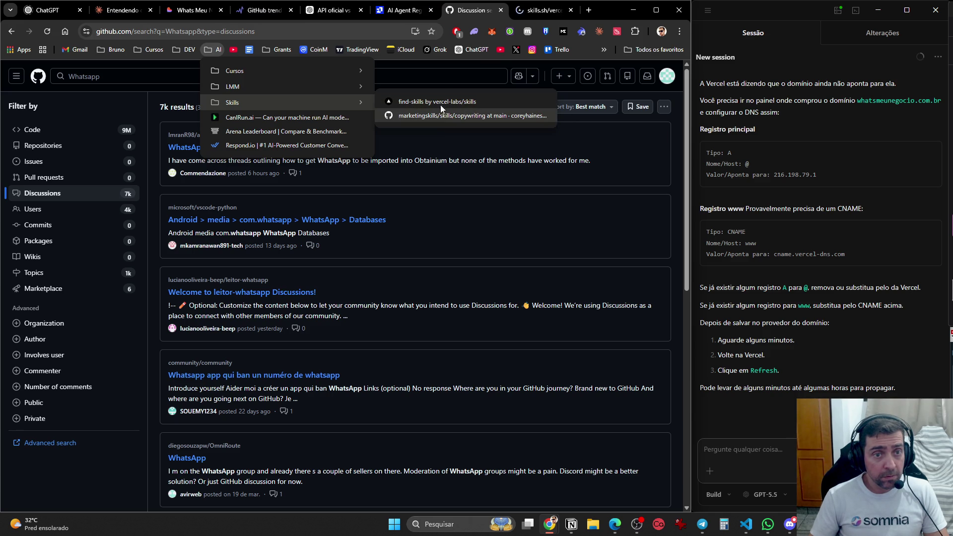
pyautogui.click(536, 12)
pyautogui.click(50, 80)
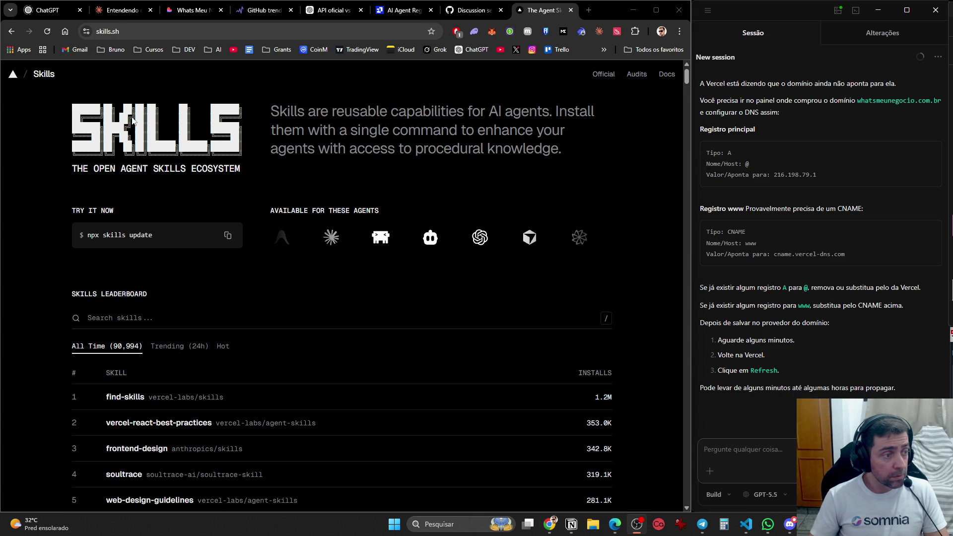
# - Search the skills.sh leaderboard for 'whatsapp'
pyautogui.click(204, 322)
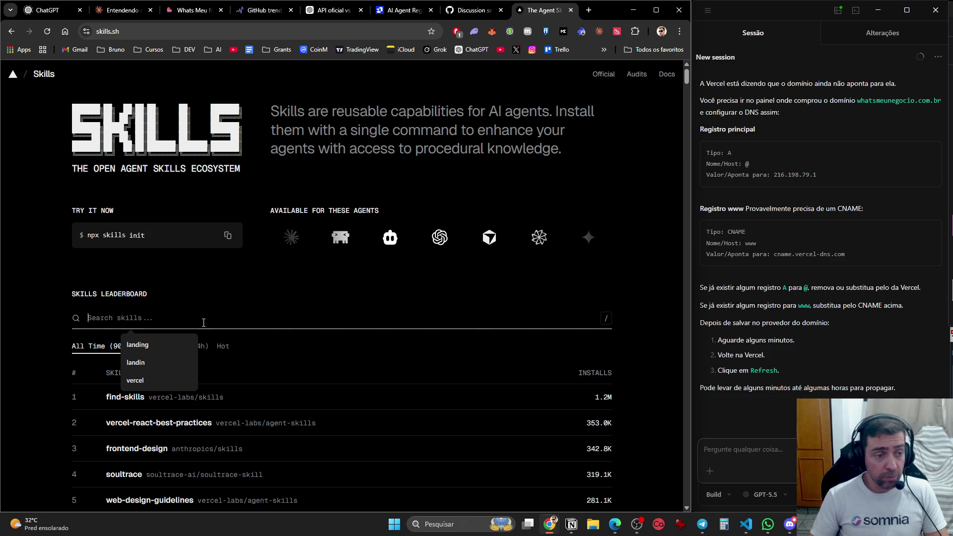
pyautogui.write('what')
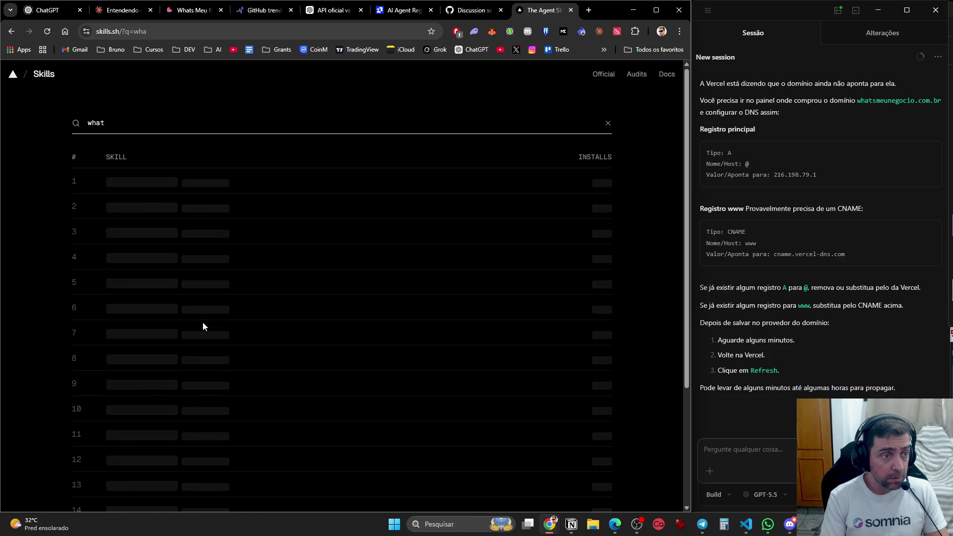
pyautogui.write('sapo')
pyautogui.press('BackSpace')
pyautogui.write('p')
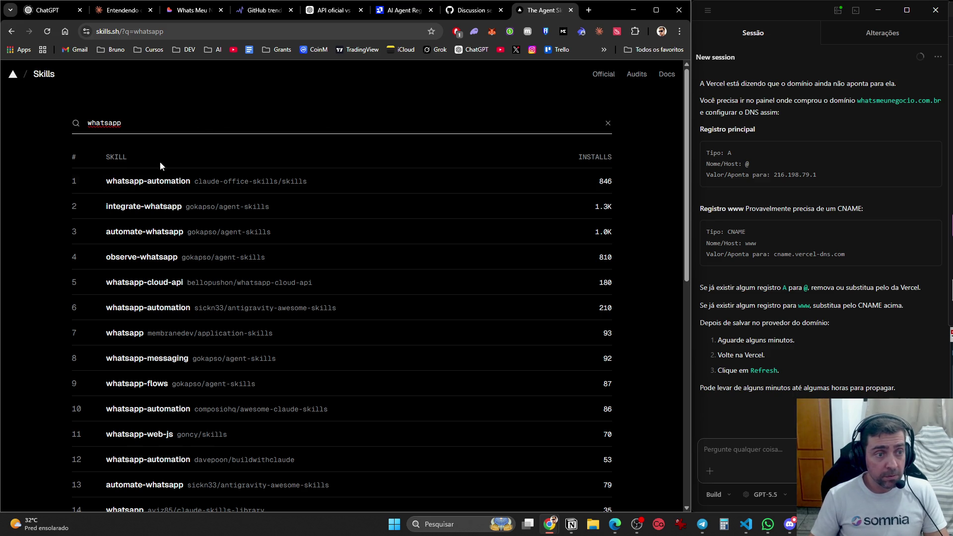
# - Open the six WhatsApp skill results in background tabs and view whatsapp-automation
pyautogui.middleClick(142, 182)
pyautogui.middleClick(149, 209)
pyautogui.middleClick(157, 233)
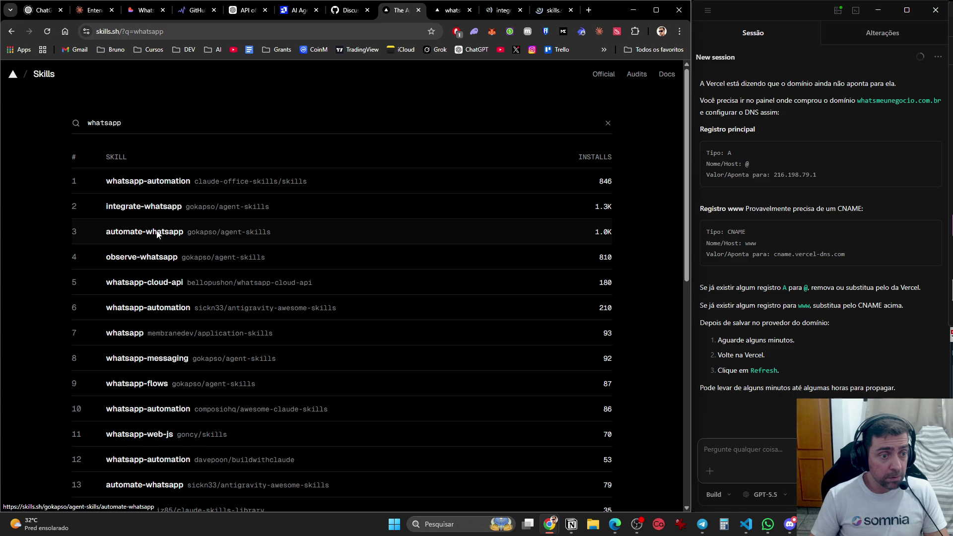
pyautogui.middleClick(158, 259)
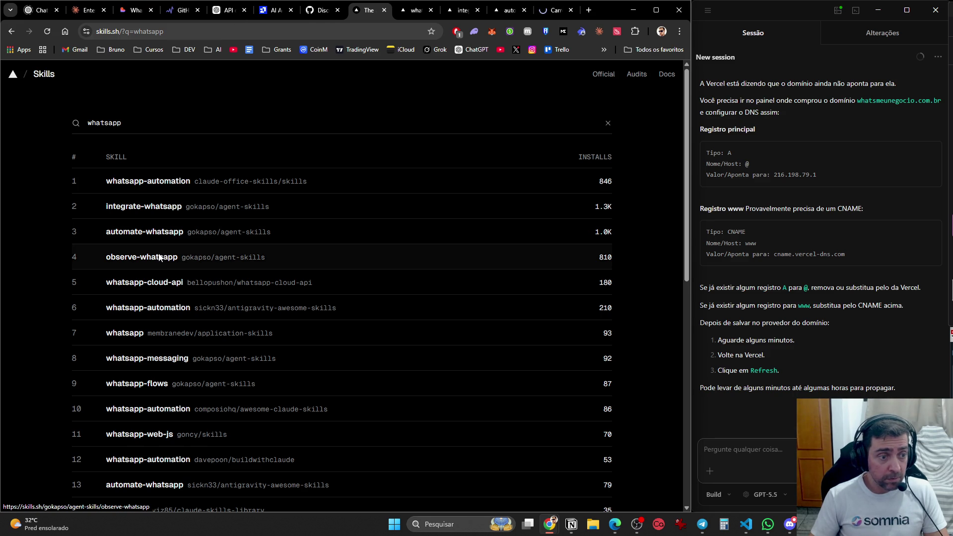
pyautogui.middleClick(159, 281)
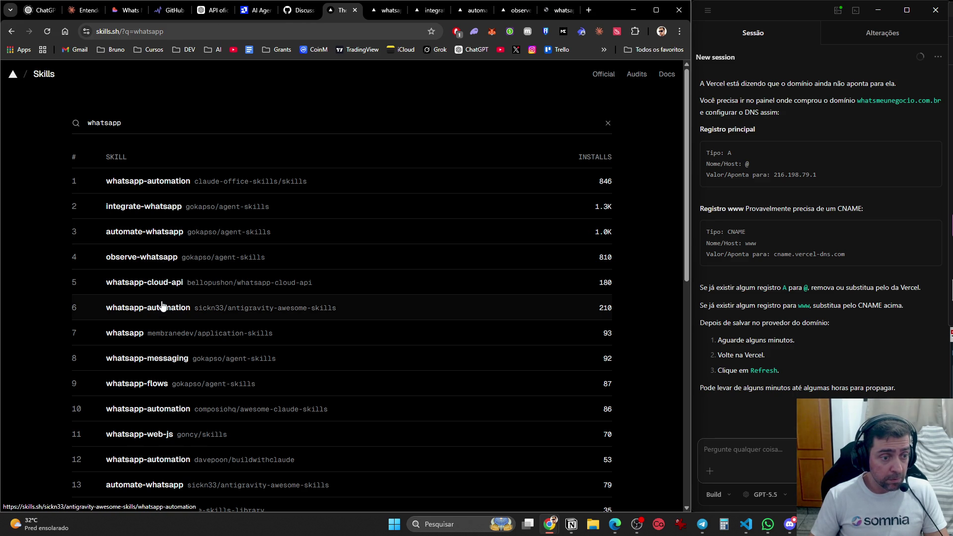
pyautogui.middleClick(163, 304)
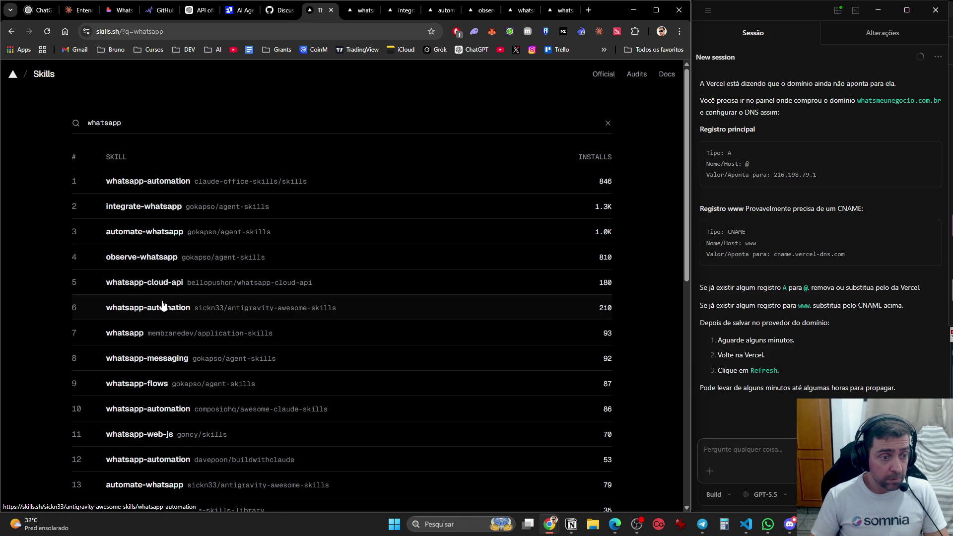
pyautogui.hotkey('ctrl', 'Tab')
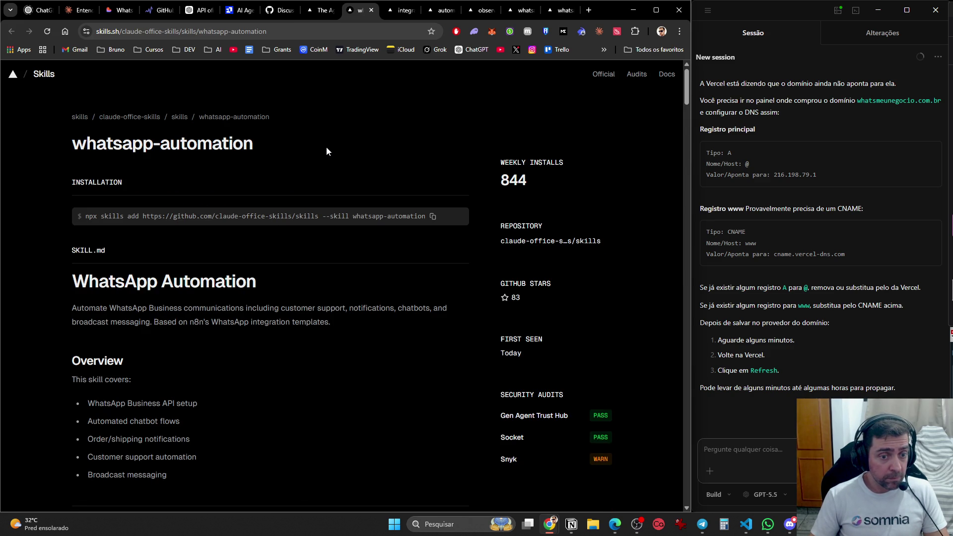
# - Scroll the whatsapp-automation page down to its Setup & Configuration requirements
pyautogui.scroll(-4, 320, 152)
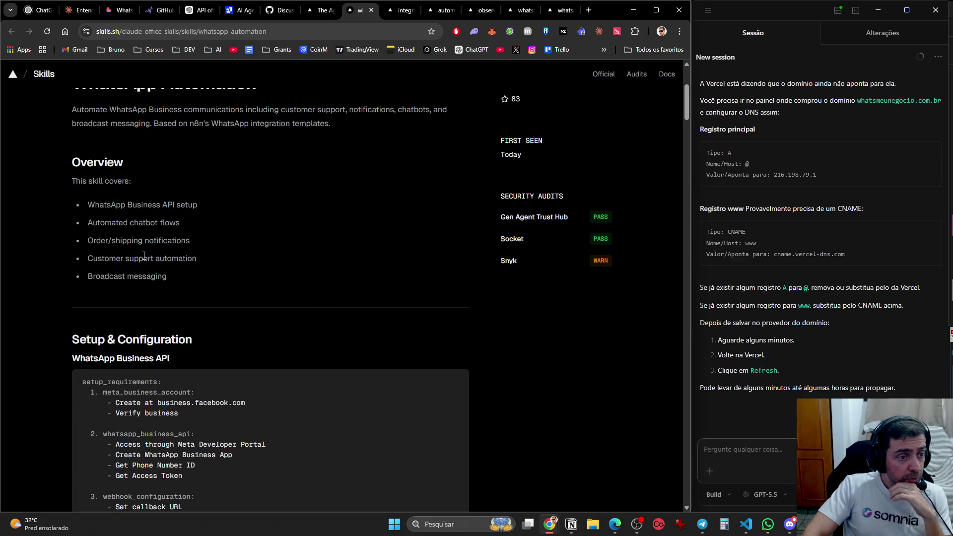
pyautogui.scroll(-2, 156, 255)
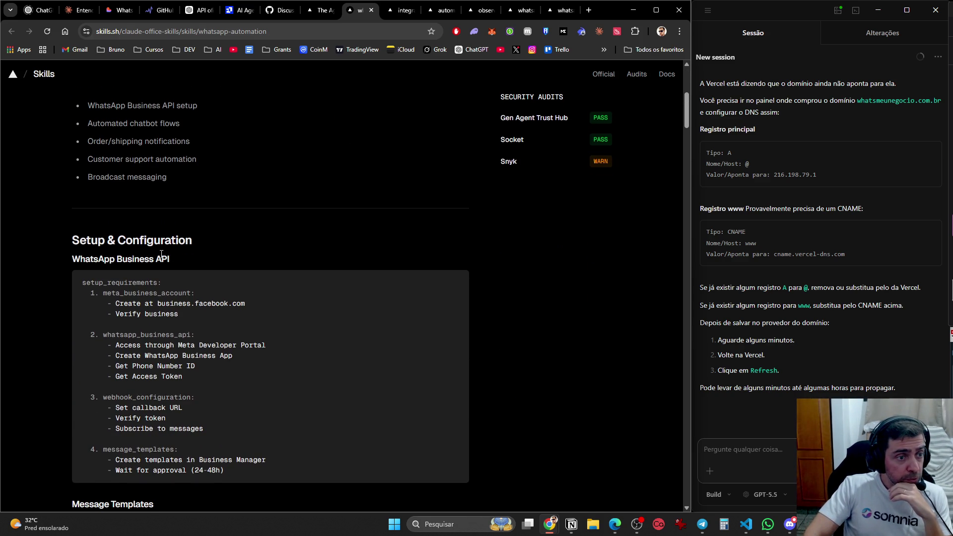
pyautogui.scroll(-2, 161, 254)
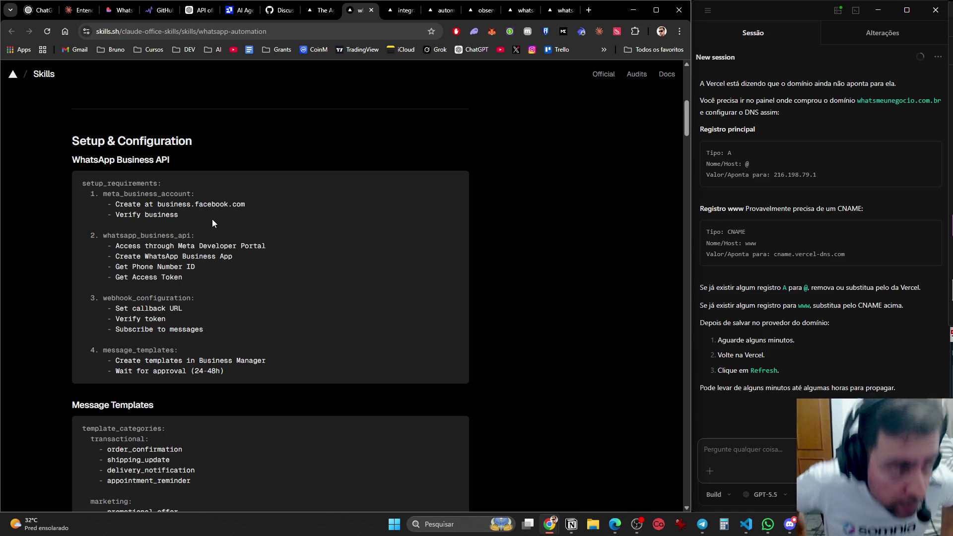
# - Ask ChatGPT 'Como funciona o custo da api oficial'
pyautogui.click(195, 4)
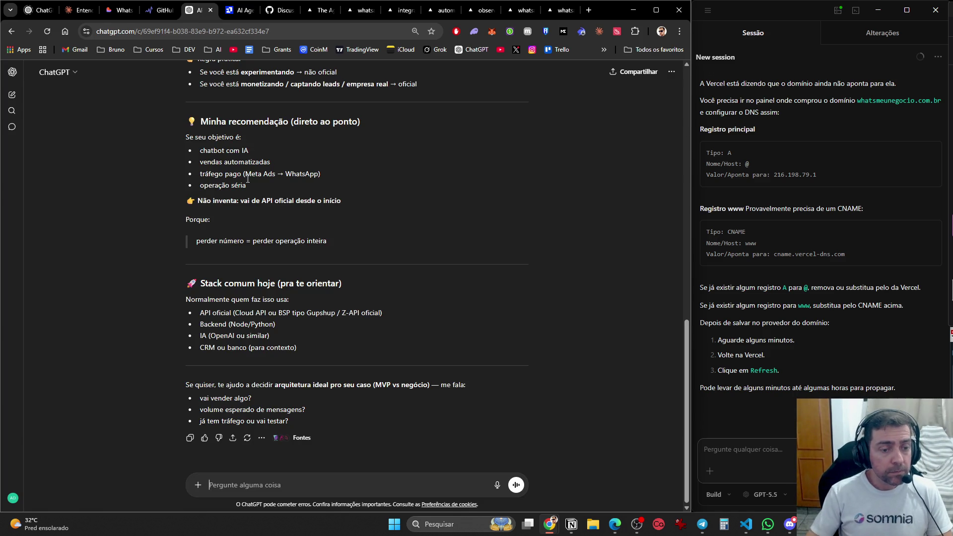
pyautogui.write('Como f')
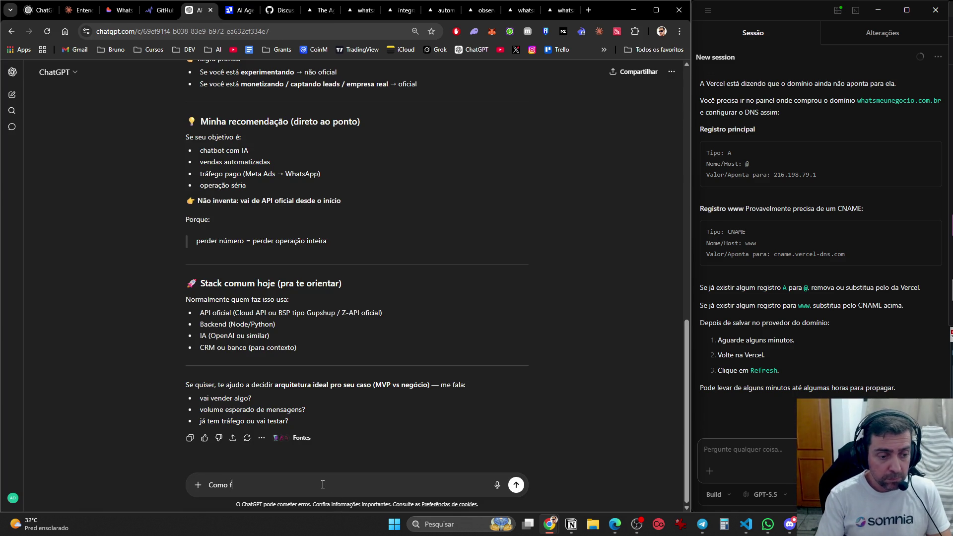
pyautogui.write('unciona o custo ')
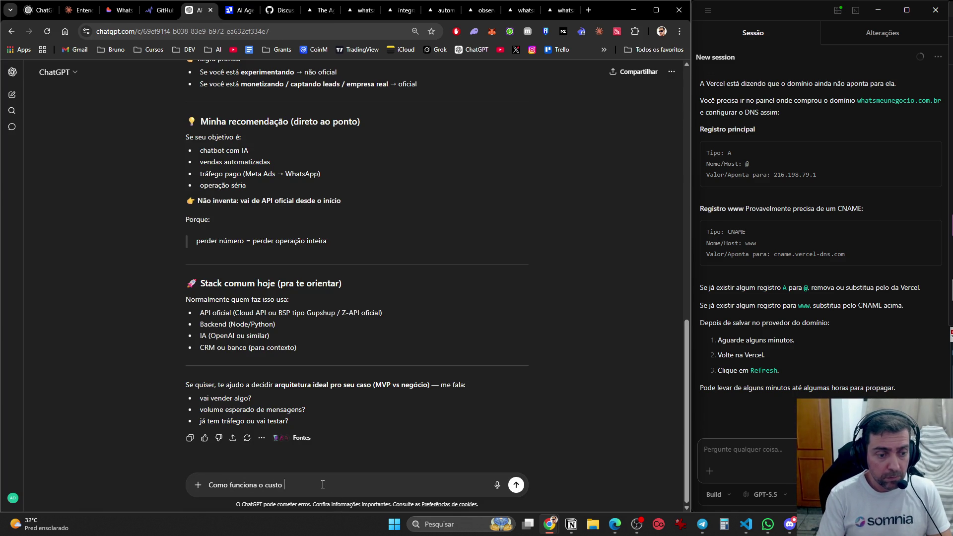
pyautogui.write('da api oficial')
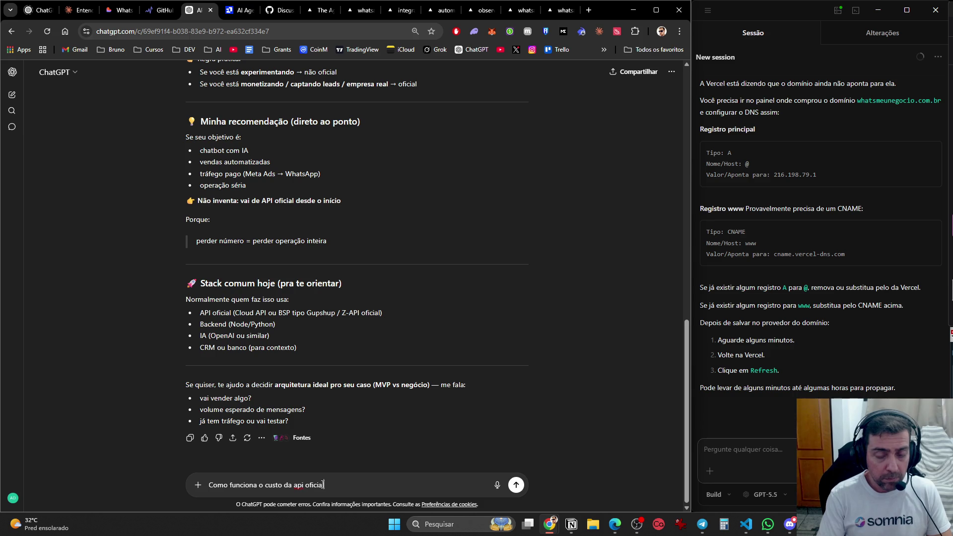
pyautogui.press('Return')
# - Move the skills search tab to the last position and return to whatsapp-automation
pyautogui.hotkey('ctrl', 'Tab')
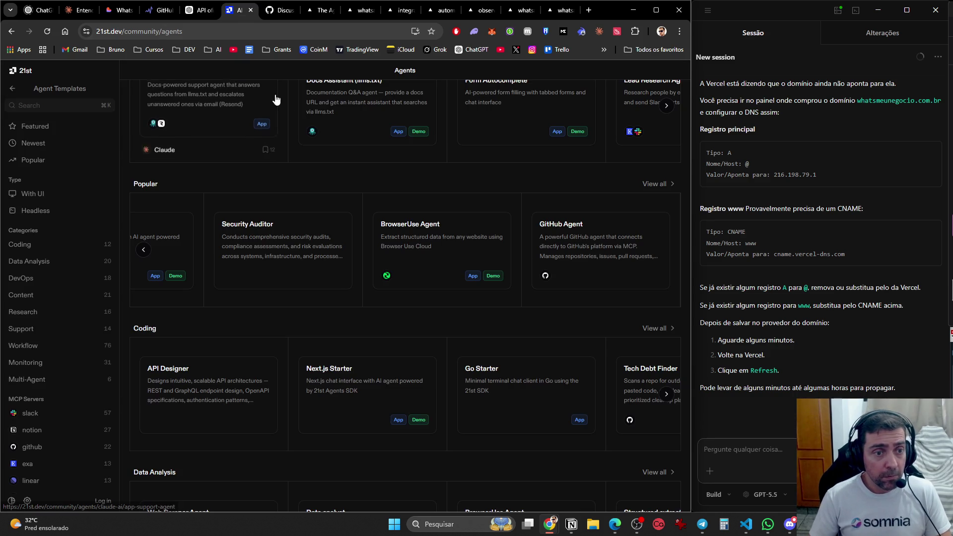
pyautogui.hotkey('ctrl', 'Tab')
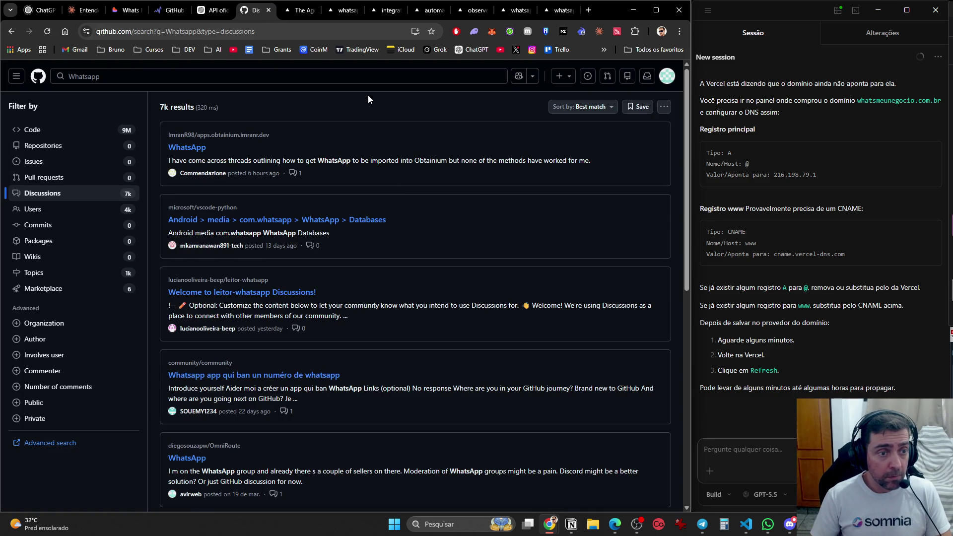
pyautogui.hotkey('ctrl', 'Tab')
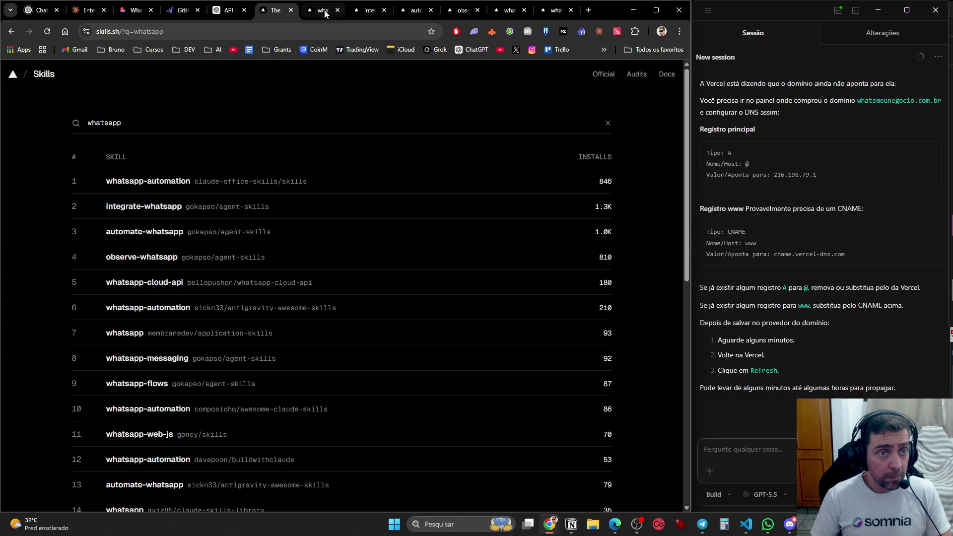
pyautogui.hotkey('ctrl', 'shift', 'pagedown')
pyautogui.hotkey('ctrl', 'shift', 'pagedown')
pyautogui.hotkey('ctrl', 'shift', 'pagedown')
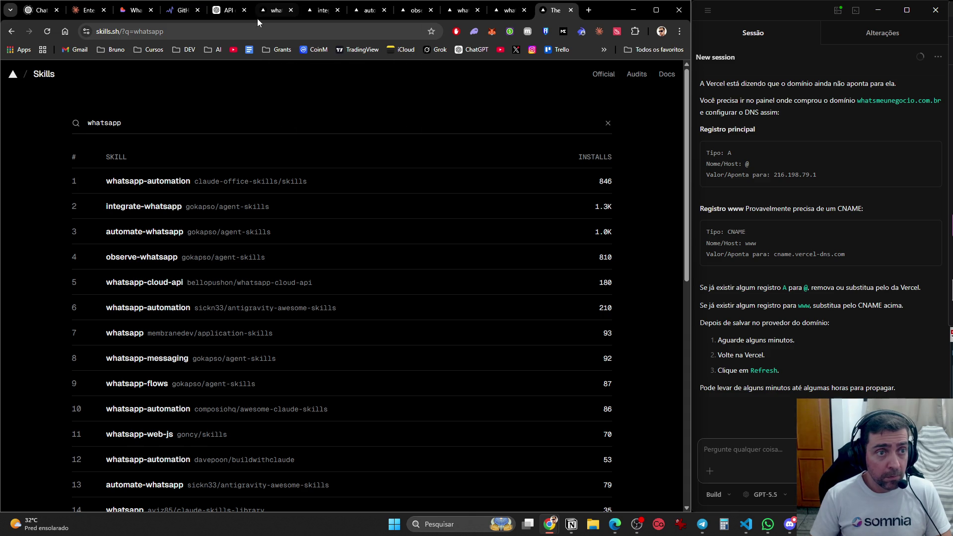
pyautogui.click(257, 19)
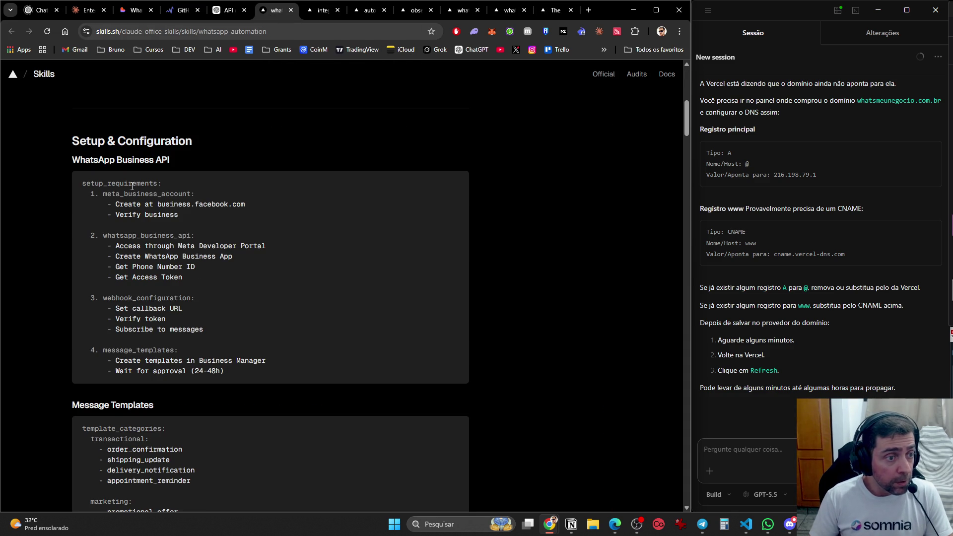
# - Highlight the Meta business account, Verify business, Developer Portal, Business App and Phone Number ID setup lines
pyautogui.moveTo(136, 193); pyautogui.dragTo(218, 197)
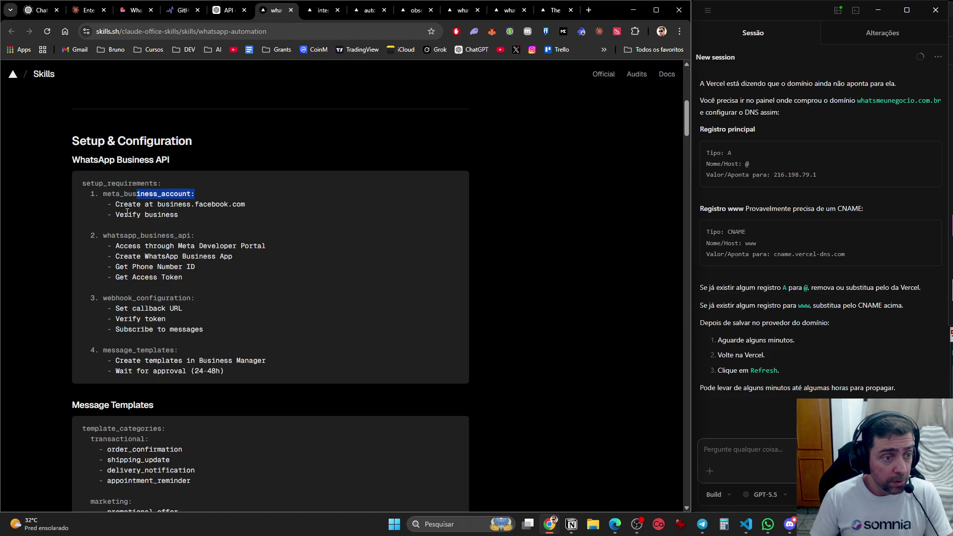
pyautogui.moveTo(120, 215); pyautogui.dragTo(202, 215)
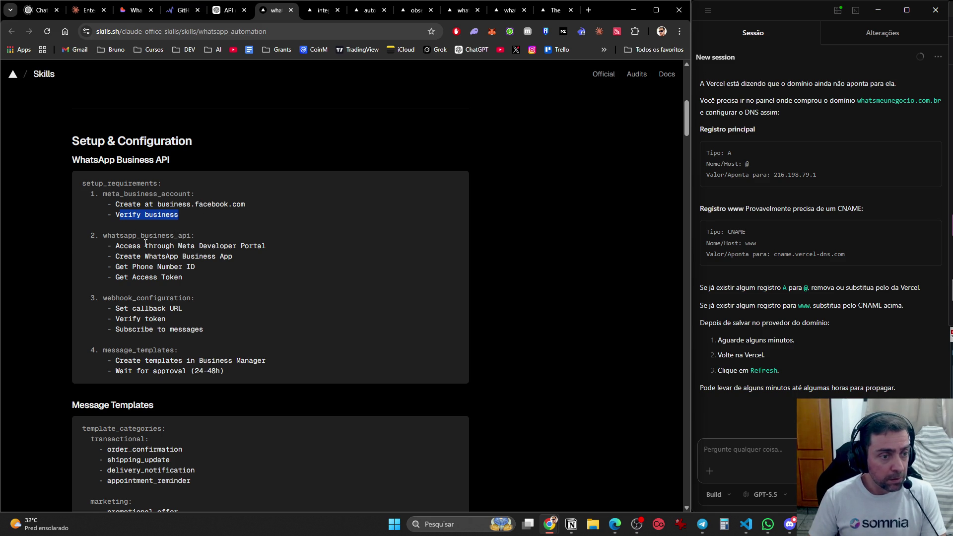
pyautogui.moveTo(186, 245); pyautogui.dragTo(290, 248)
pyautogui.moveTo(118, 256); pyautogui.dragTo(239, 255)
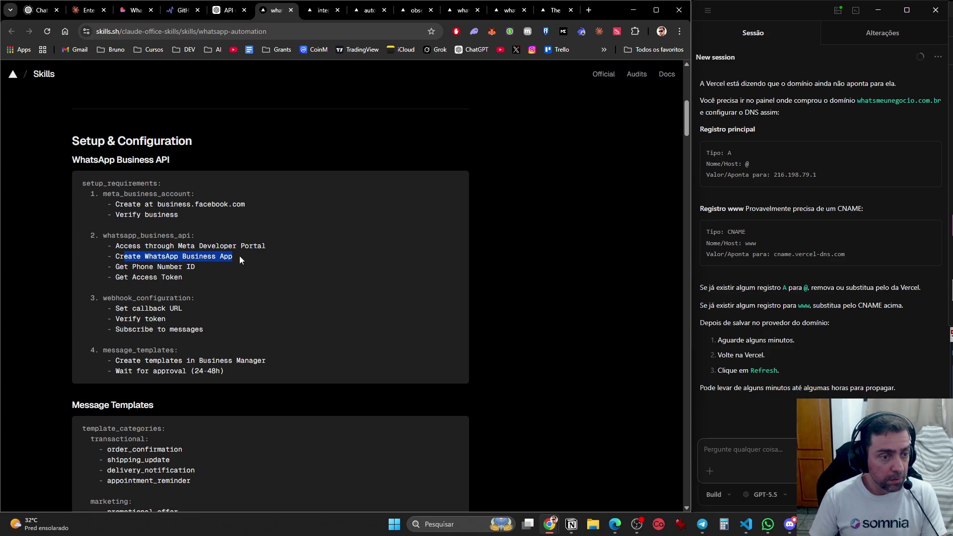
pyautogui.moveTo(112, 267)
pyautogui.mouseDown()
pyautogui.moveTo(201, 256)
pyautogui.moveTo(196, 267)
pyautogui.mouseUp()
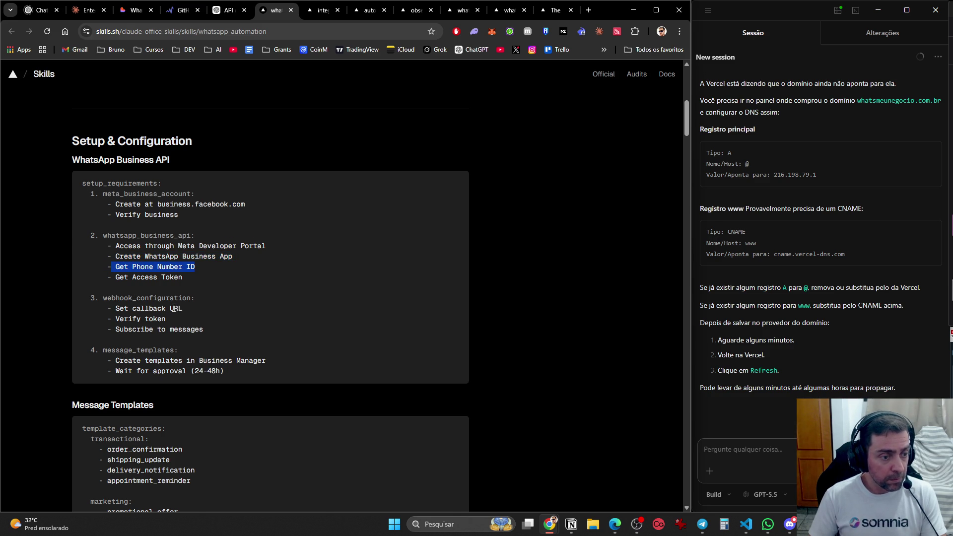
# - Scroll through the Message Templates and Customer Support Bot flow, then return to the page top
pyautogui.scroll(-4, 190, 313)
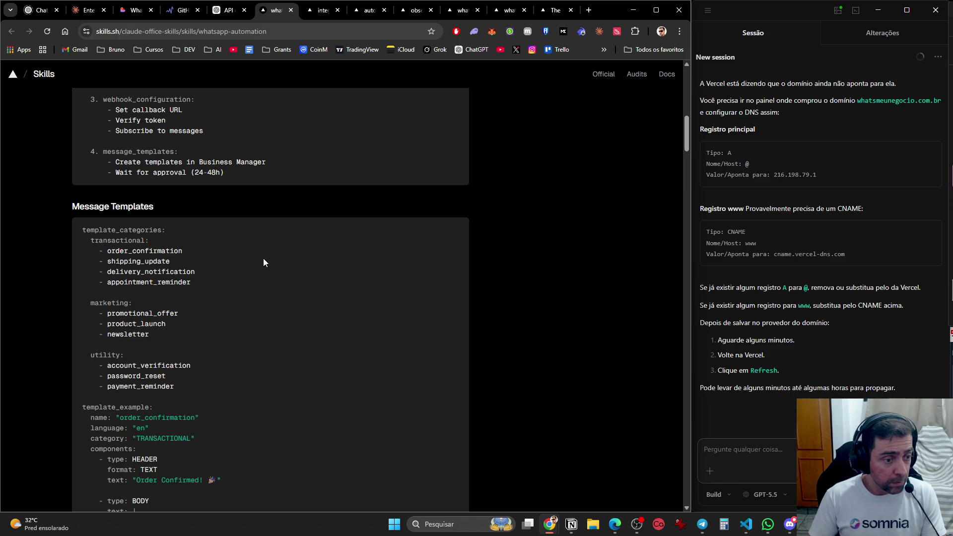
pyautogui.scroll(-7, 263, 257)
pyautogui.scroll(-5, 263, 262)
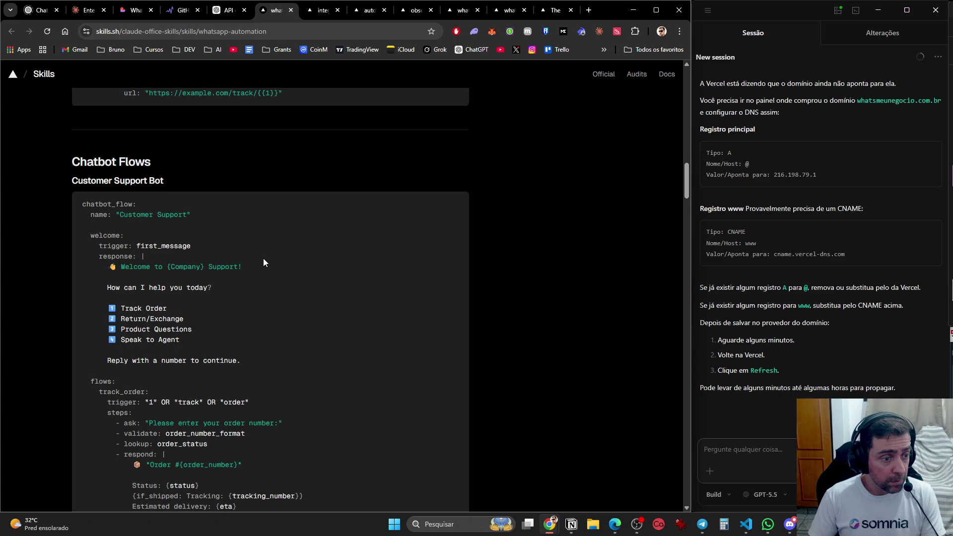
pyautogui.scroll(-3, 263, 258)
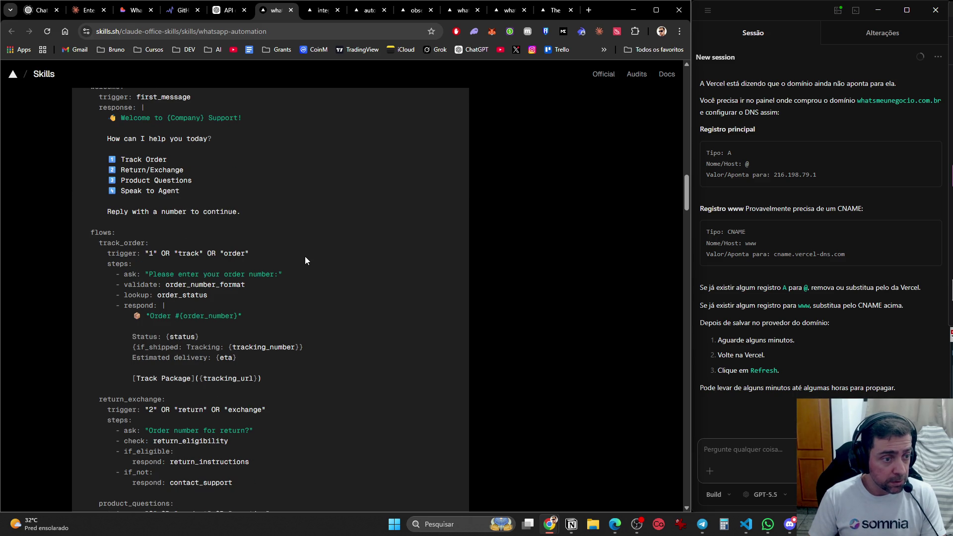
pyautogui.scroll(-3, 416, 438)
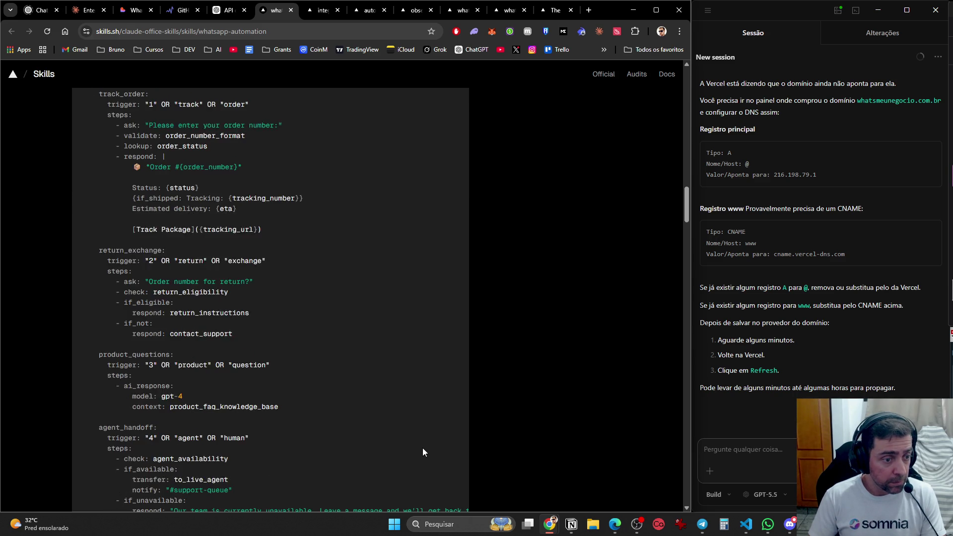
pyautogui.press('Home')
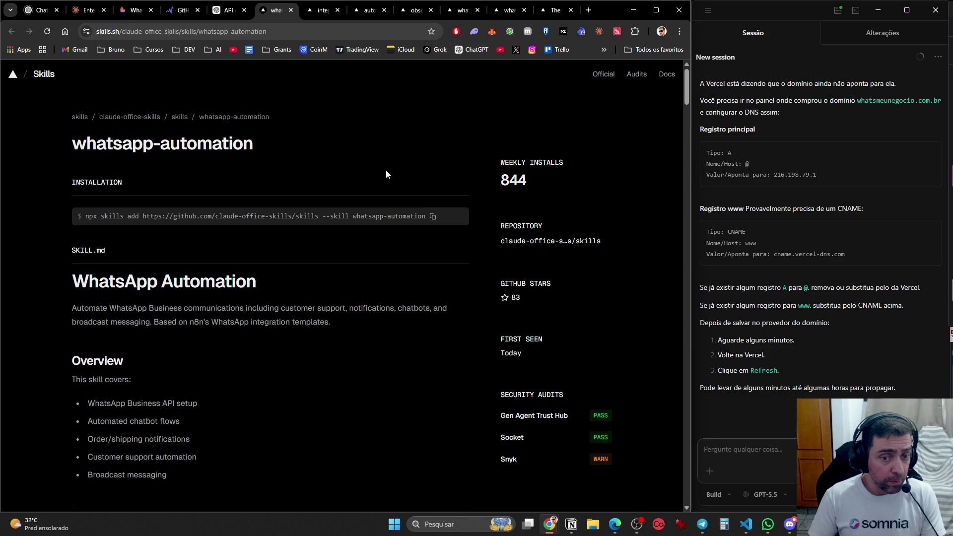
pyautogui.scroll(-8, 386, 170)
pyautogui.scroll(8, 383, 183)
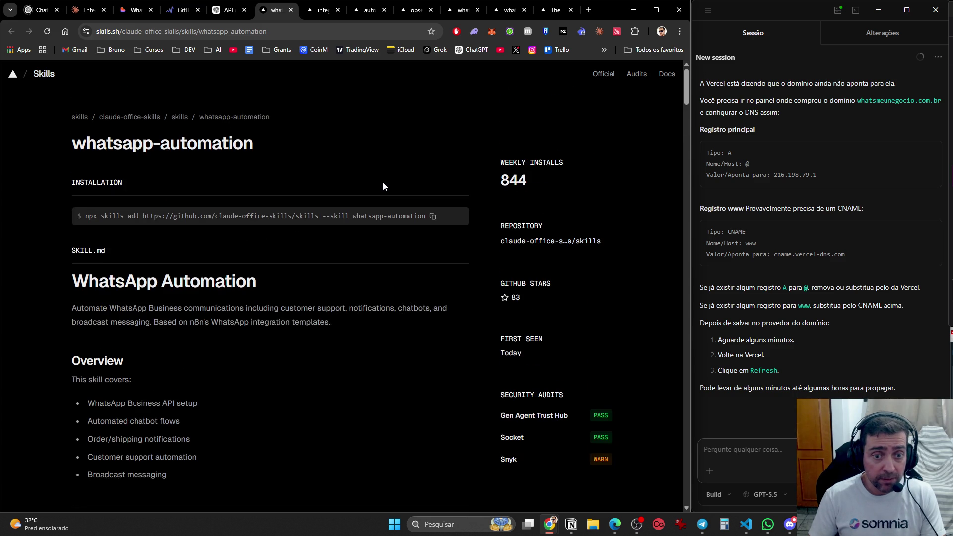
pyautogui.scroll(-3, 383, 181)
pyautogui.scroll(2, 382, 181)
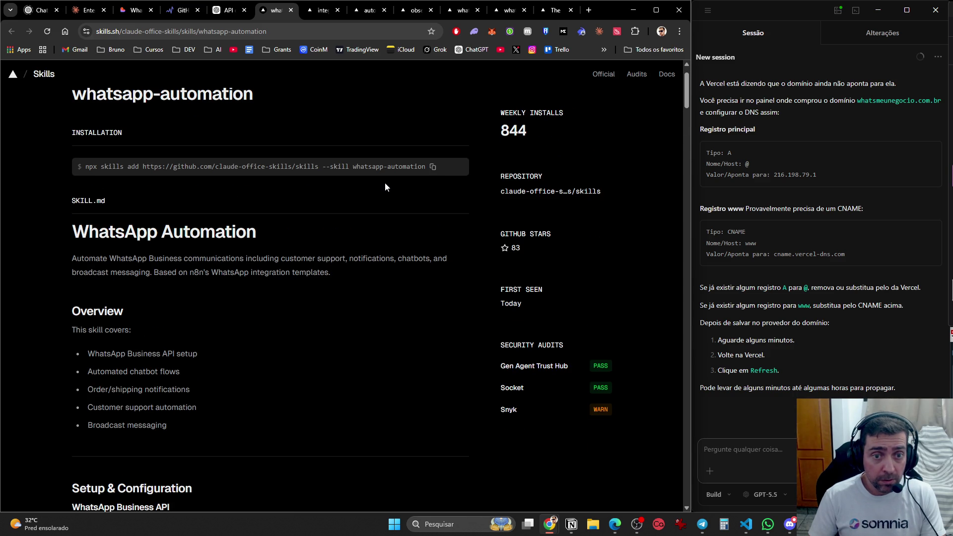
pyautogui.scroll(-15, 386, 189)
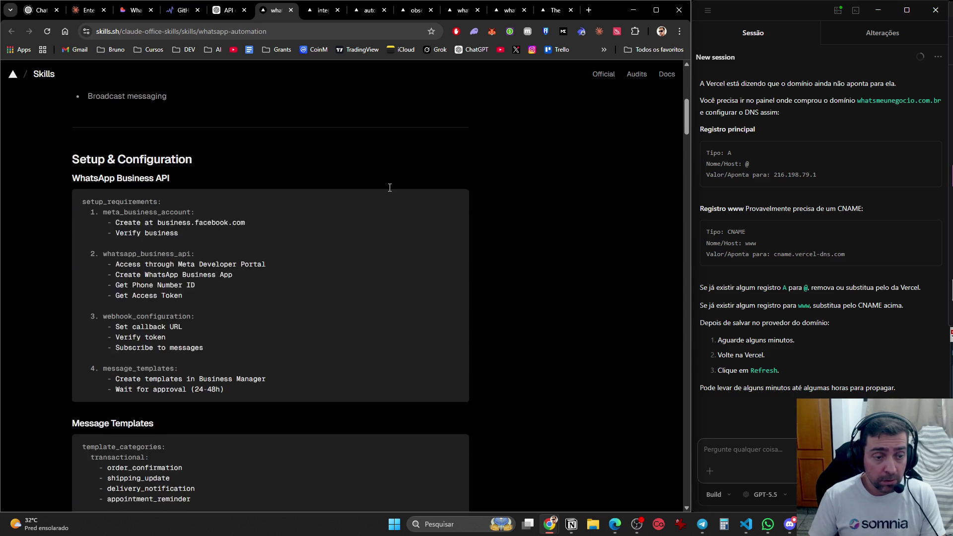
pyautogui.scroll(9, 388, 194)
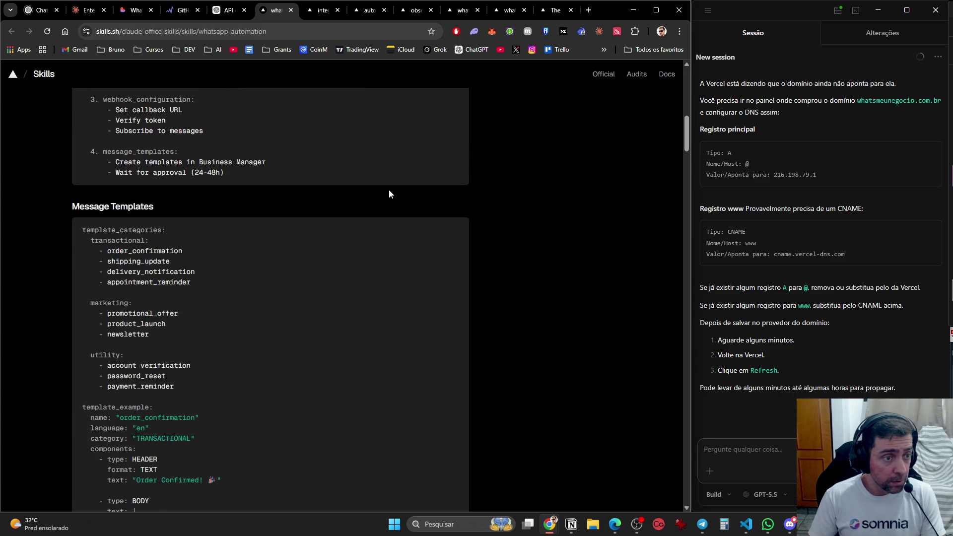
pyautogui.scroll(-11, 390, 195)
pyautogui.scroll(-5, 392, 197)
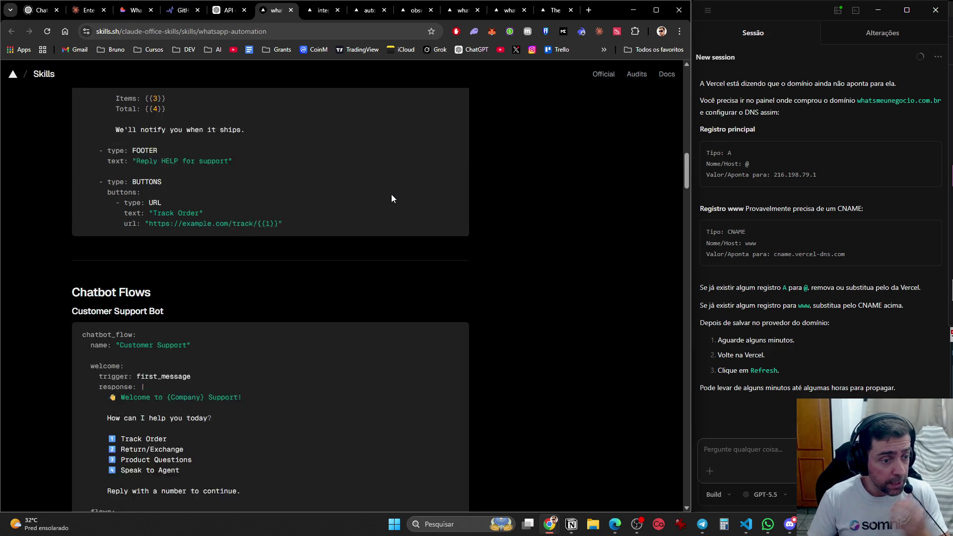
pyautogui.scroll(-5, 392, 198)
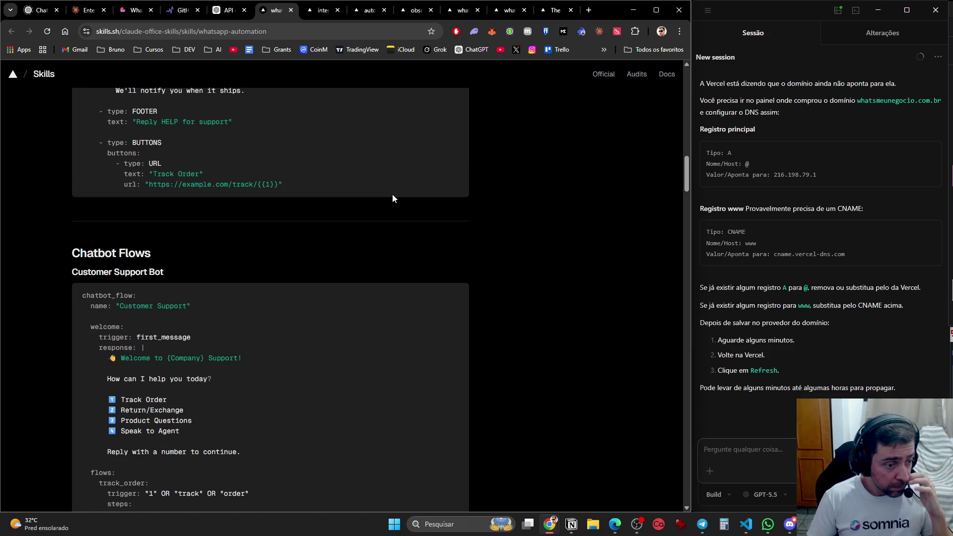
pyautogui.scroll(-12, 392, 199)
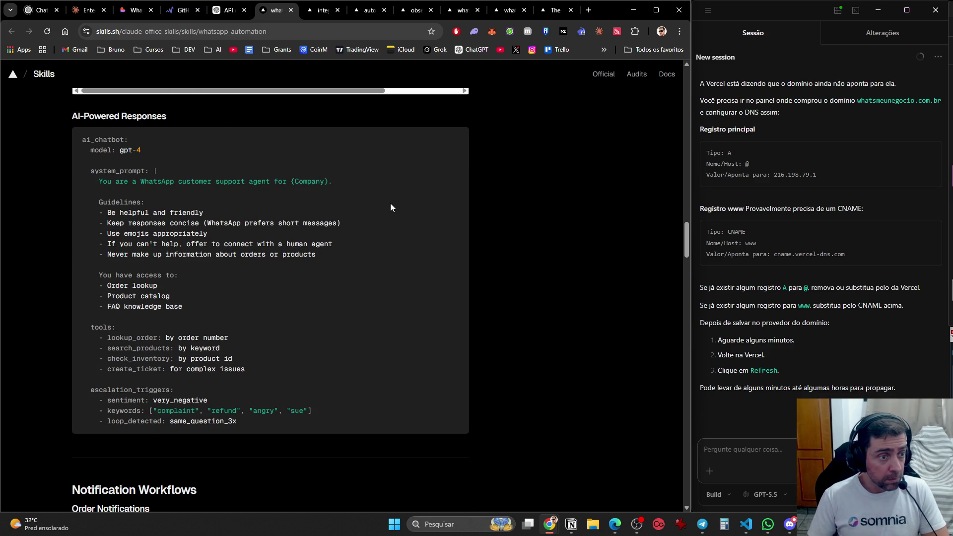
pyautogui.scroll(5, 390, 207)
pyautogui.scroll(-6, 390, 207)
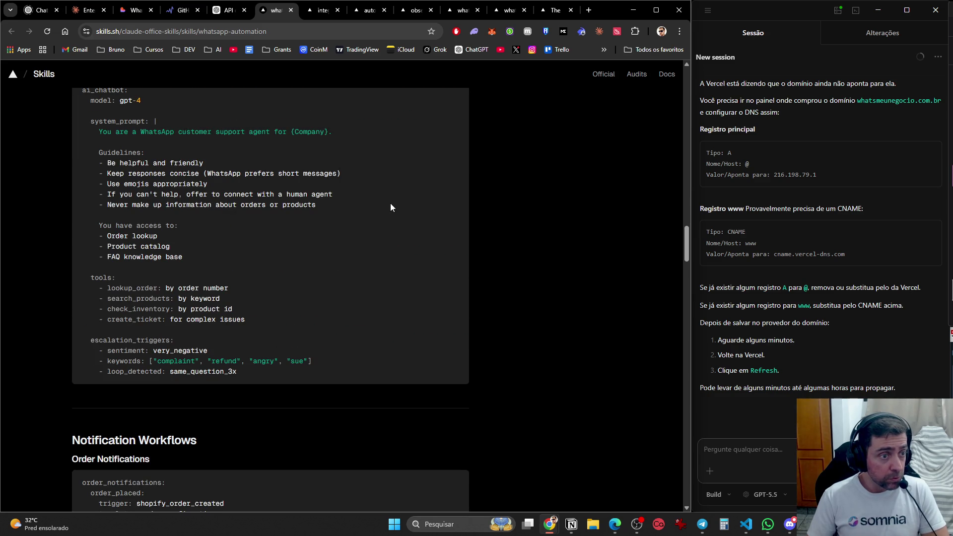
pyautogui.scroll(1, 390, 208)
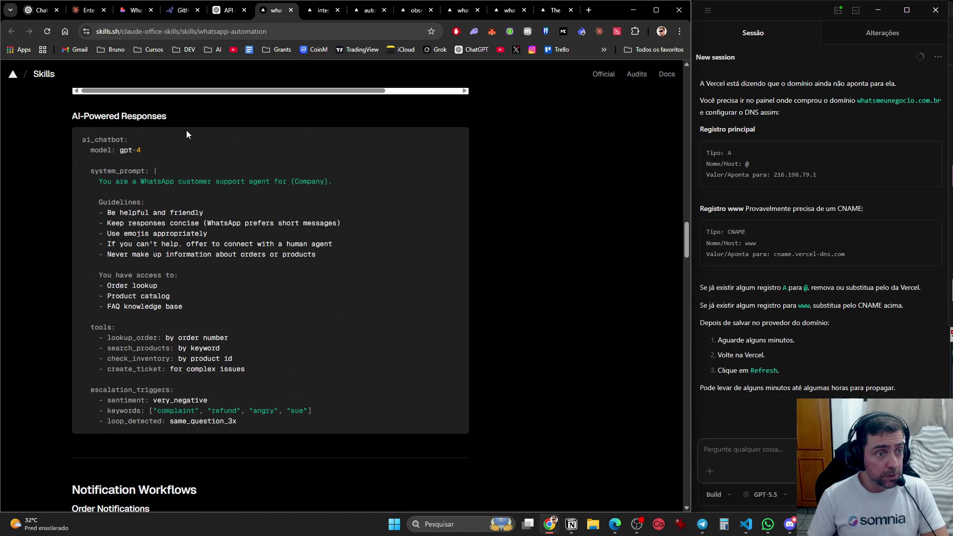
pyautogui.scroll(-5, 186, 130)
pyautogui.scroll(-4, 186, 130)
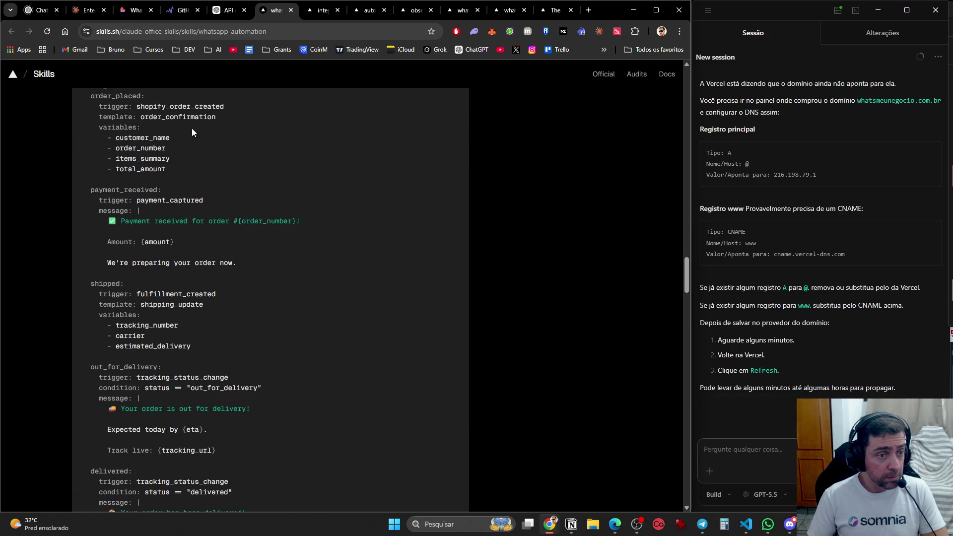
pyautogui.click(778, 151)
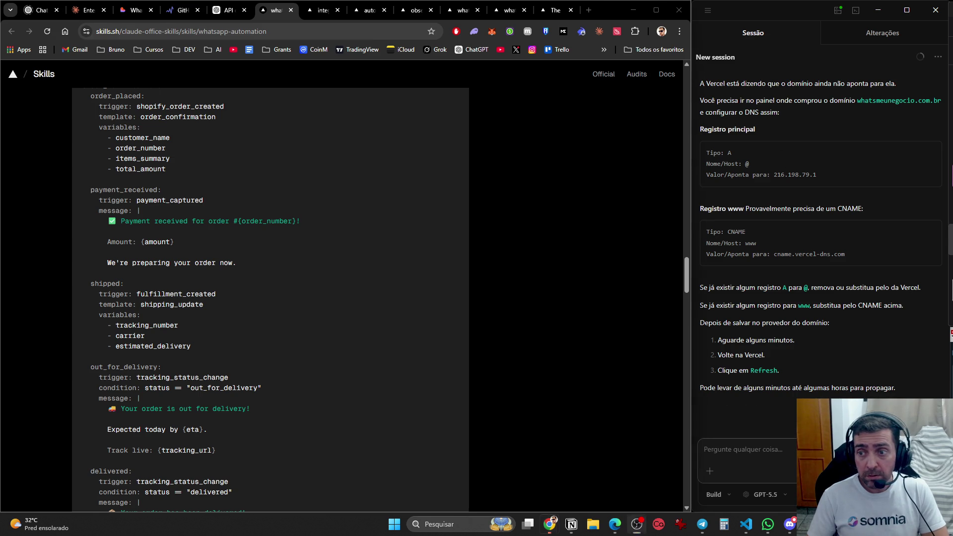
pyautogui.click(266, 15)
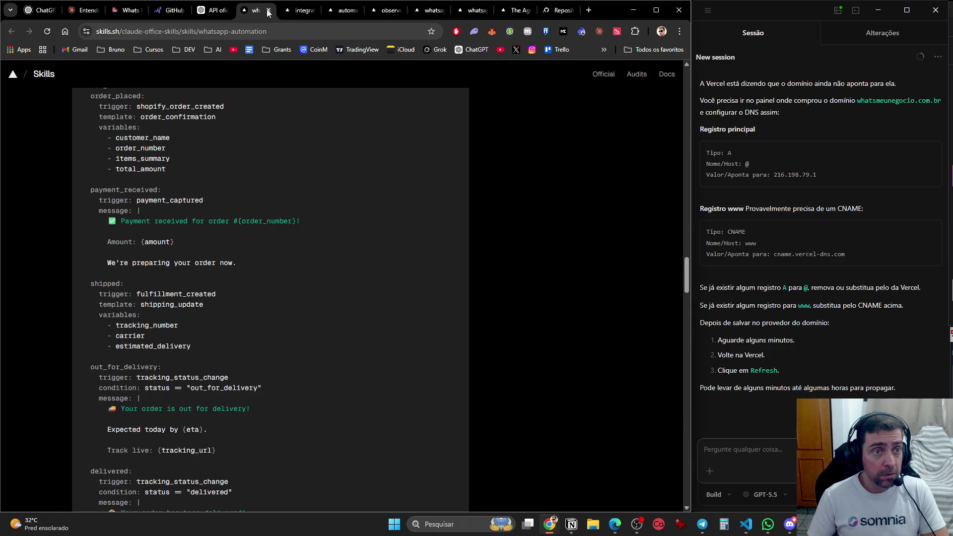
# - Read through the integrate-whatsapp SKILL.md setup and connection steps, then switch to automate-whatsapp
pyautogui.click(308, 11)
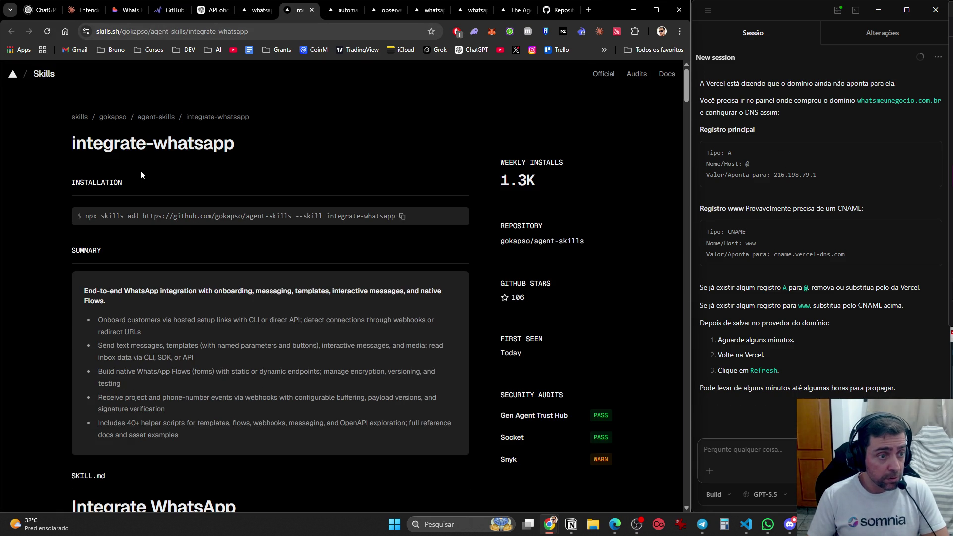
pyautogui.scroll(-2, 149, 156)
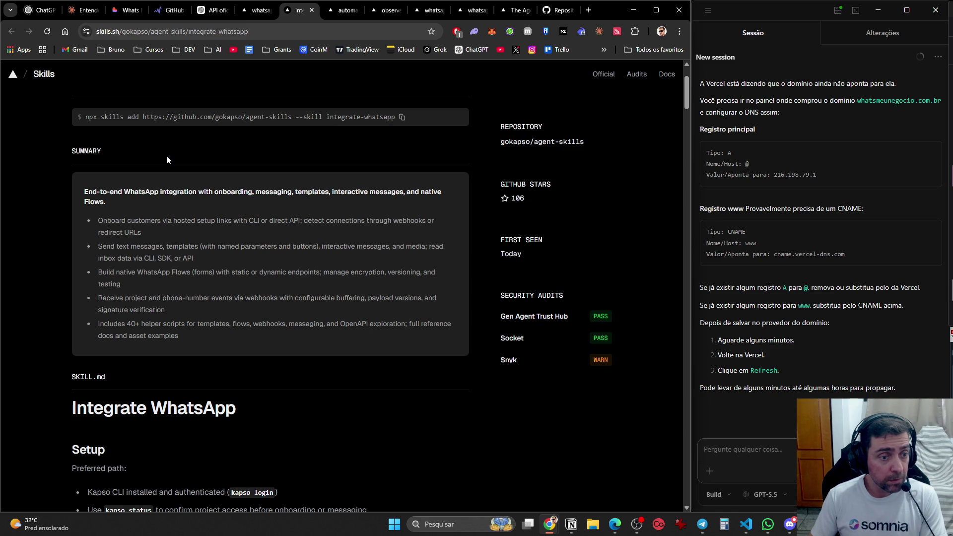
pyautogui.scroll(-5, 171, 165)
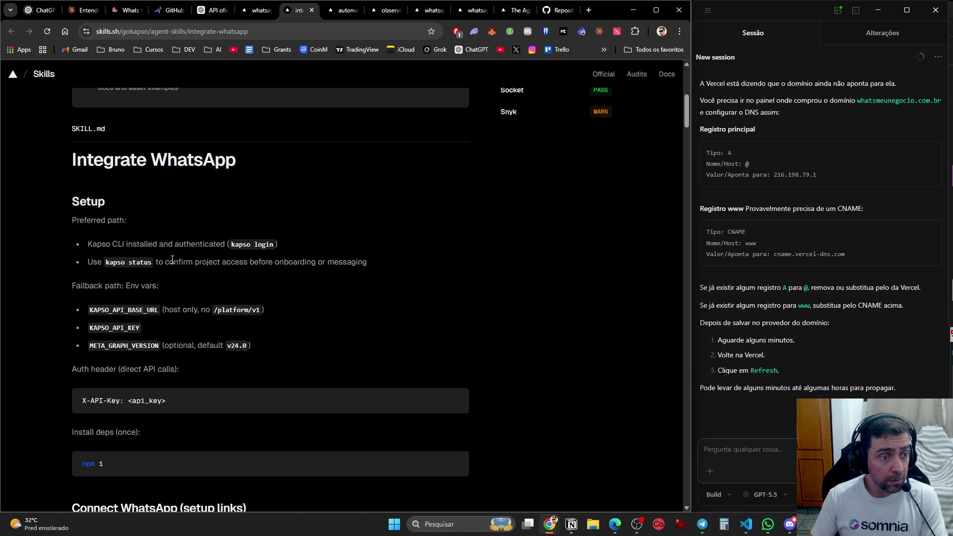
pyautogui.scroll(-3, 175, 258)
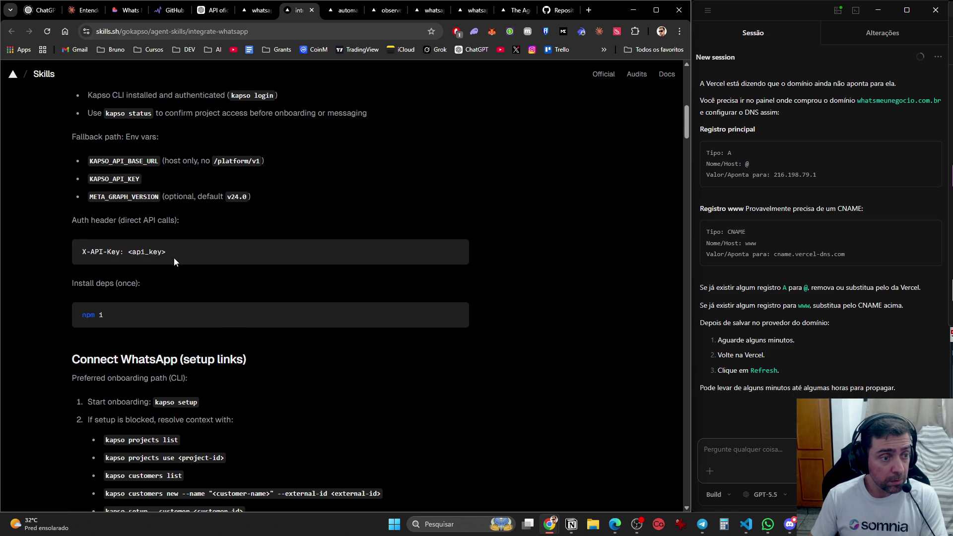
pyautogui.scroll(-2, 174, 257)
pyautogui.scroll(-2, 174, 257)
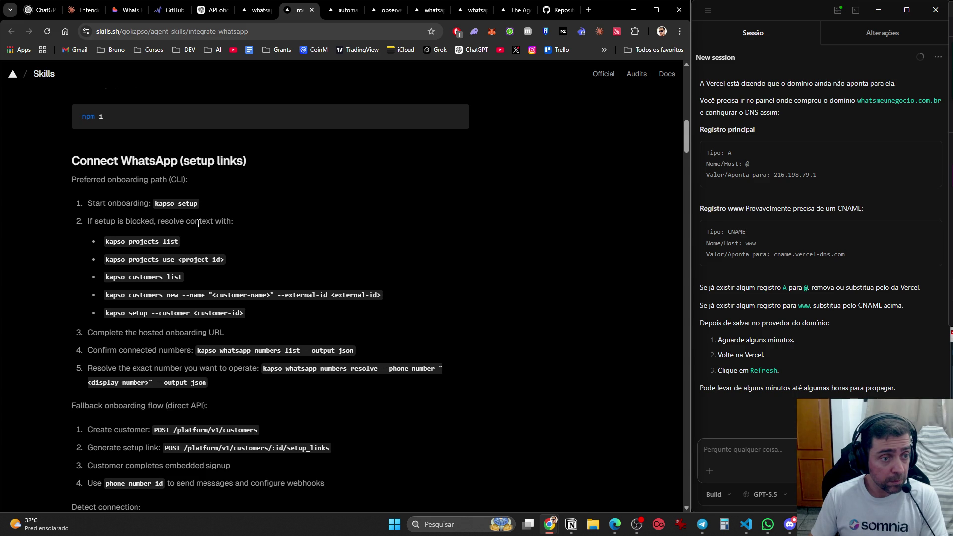
pyautogui.scroll(-5, 202, 238)
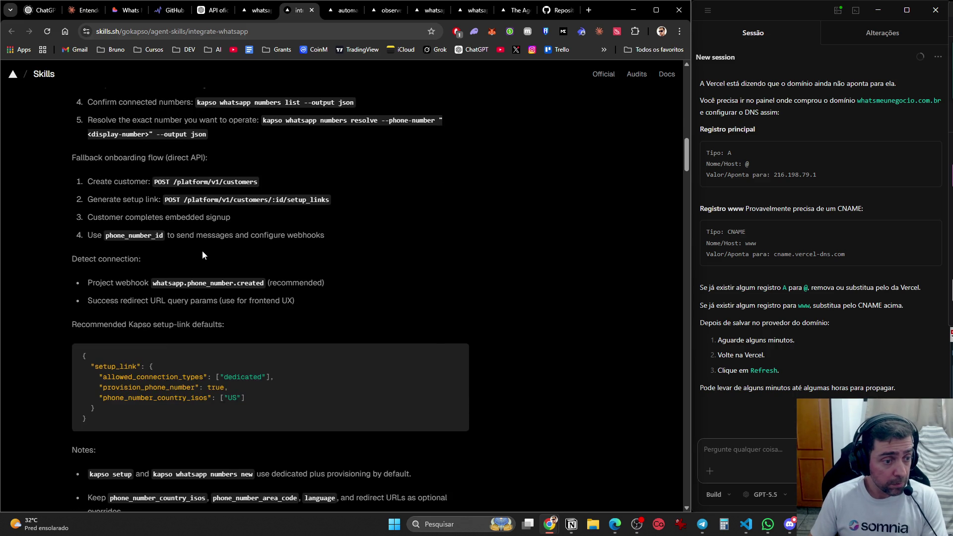
pyautogui.scroll(-5, 201, 255)
pyautogui.click(340, 10)
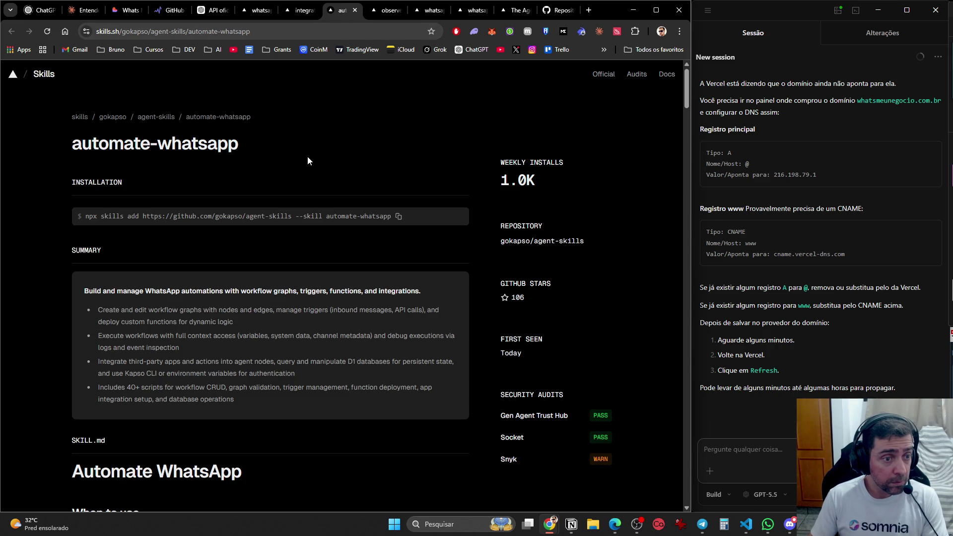
# - Scroll the automate-whatsapp summary and setup, then switch to the observe-whatsapp skill page
pyautogui.scroll(-3, 308, 160)
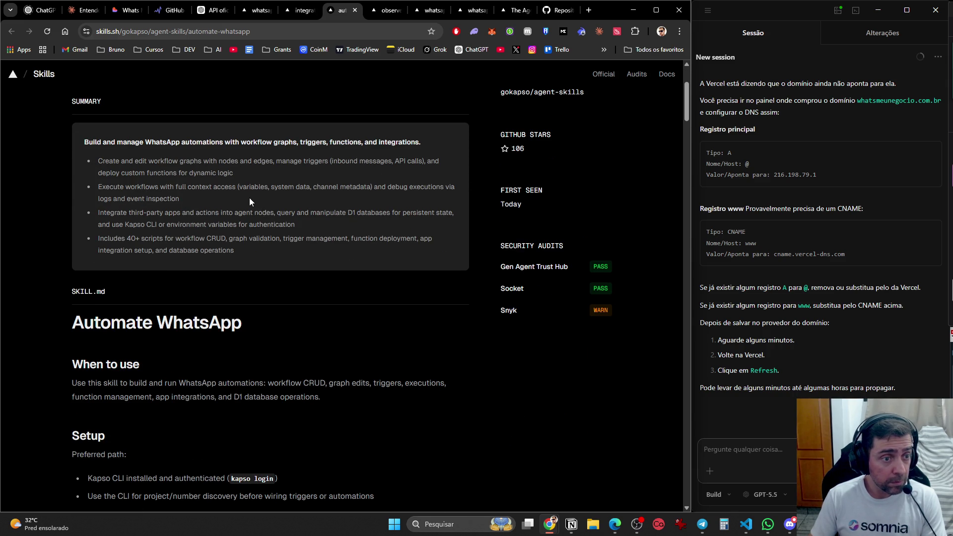
pyautogui.scroll(-6, 249, 197)
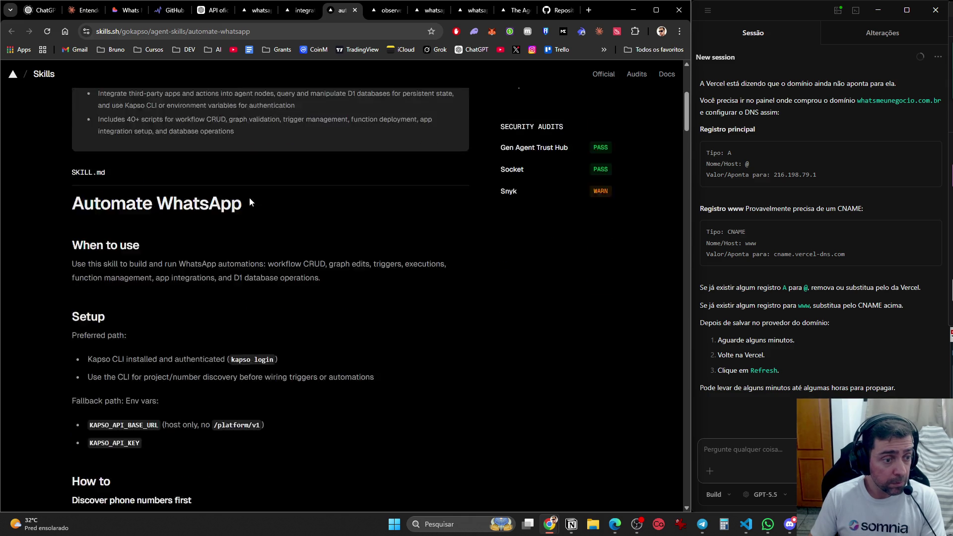
pyautogui.click(380, 14)
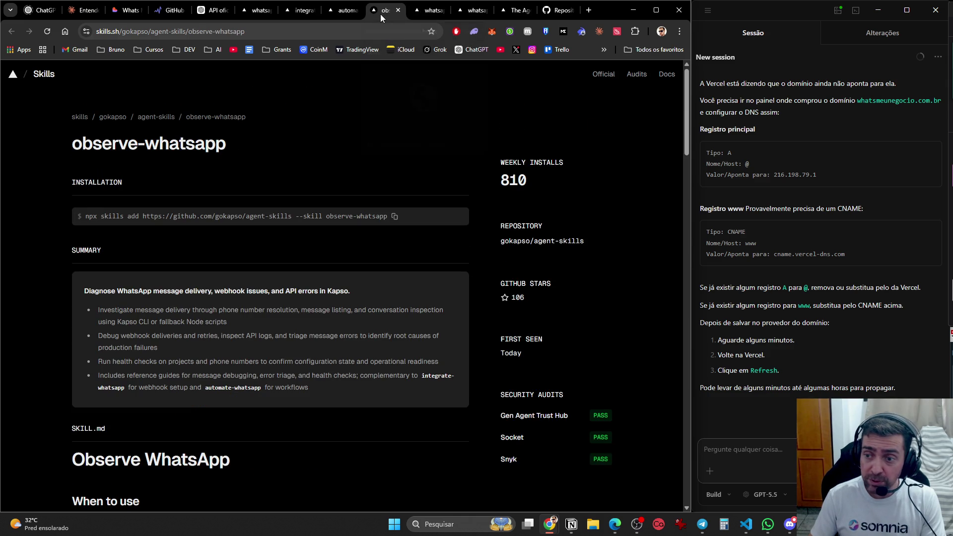
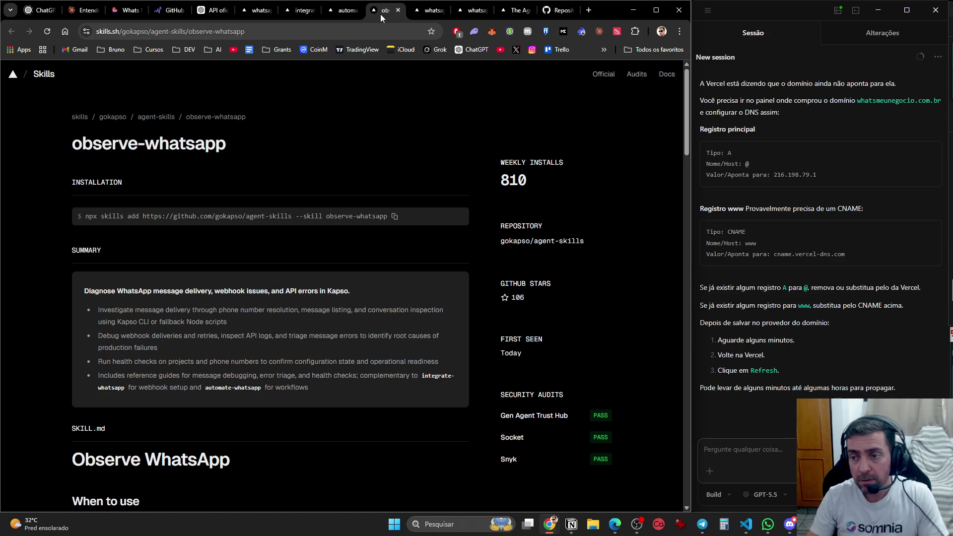
# - Switch to the 'API ofic' ChatGPT tab on official WhatsApp API per-message pricing
pyautogui.click(209, 11)
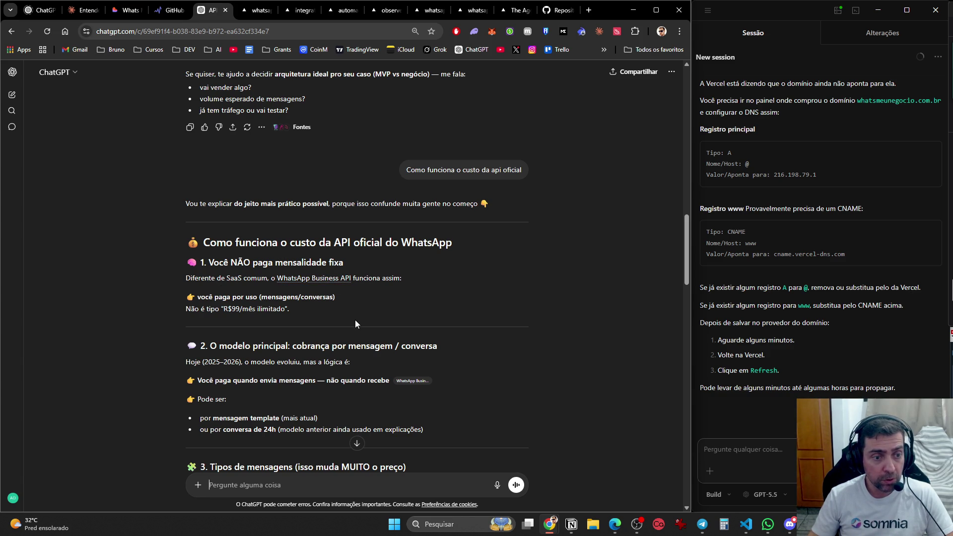
pyautogui.scroll(-4, 353, 442)
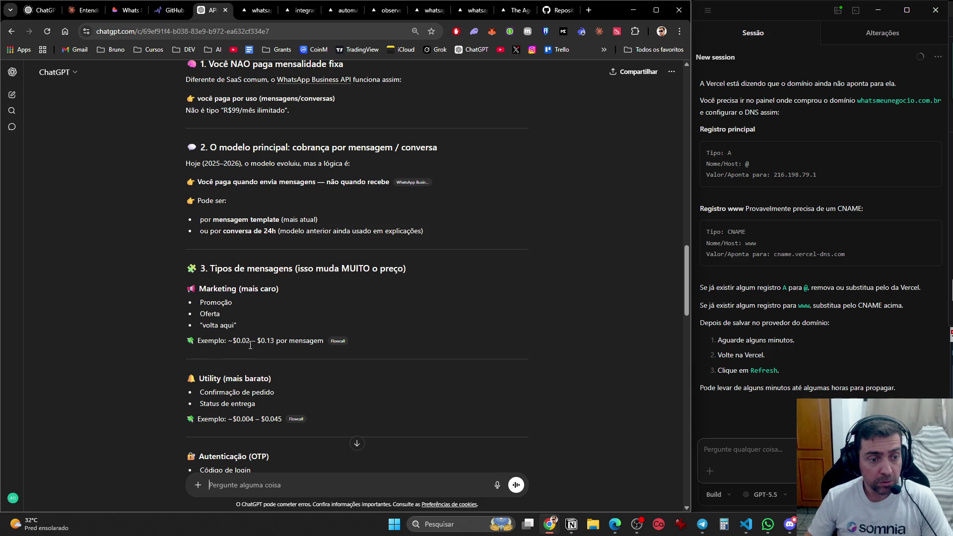
pyautogui.scroll(-2, 335, 348)
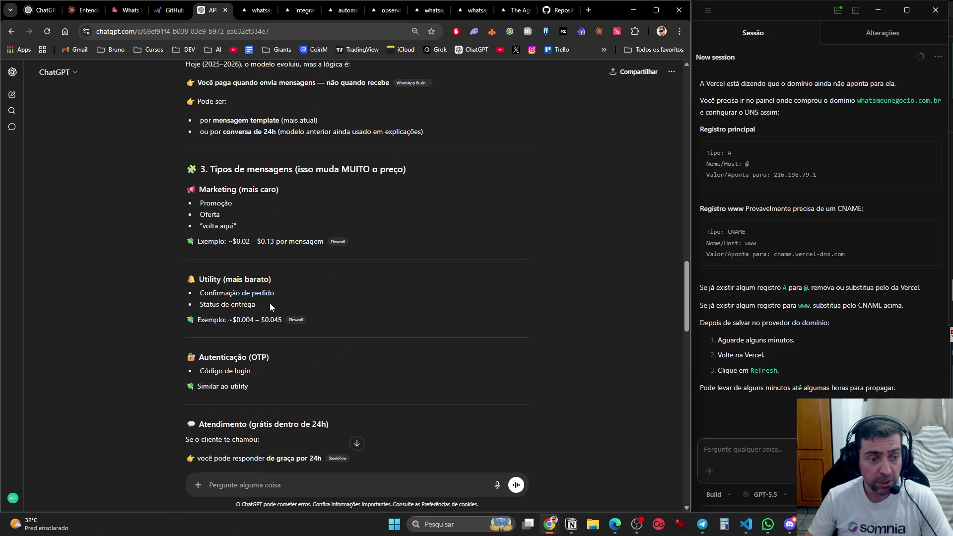
pyautogui.moveTo(198, 279); pyautogui.dragTo(259, 283)
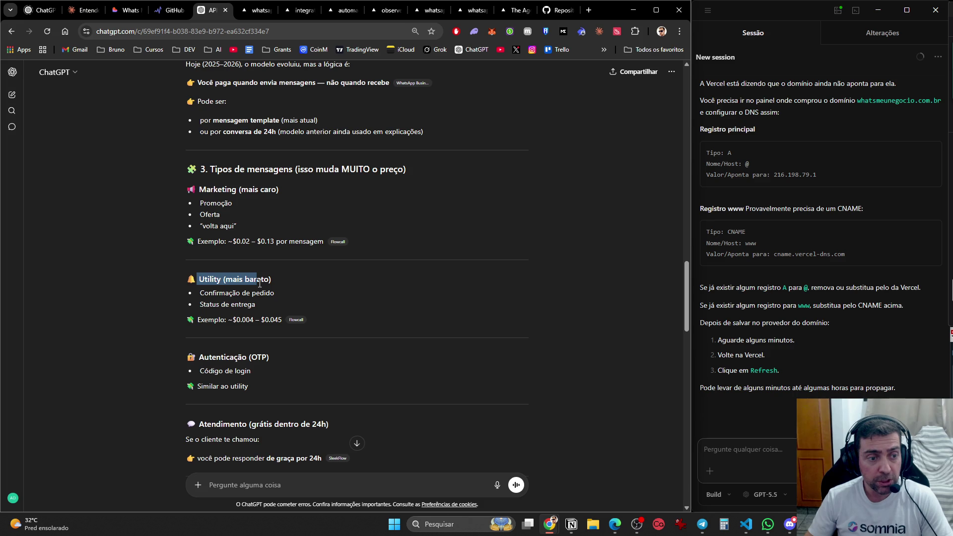
pyautogui.scroll(-4, 279, 308)
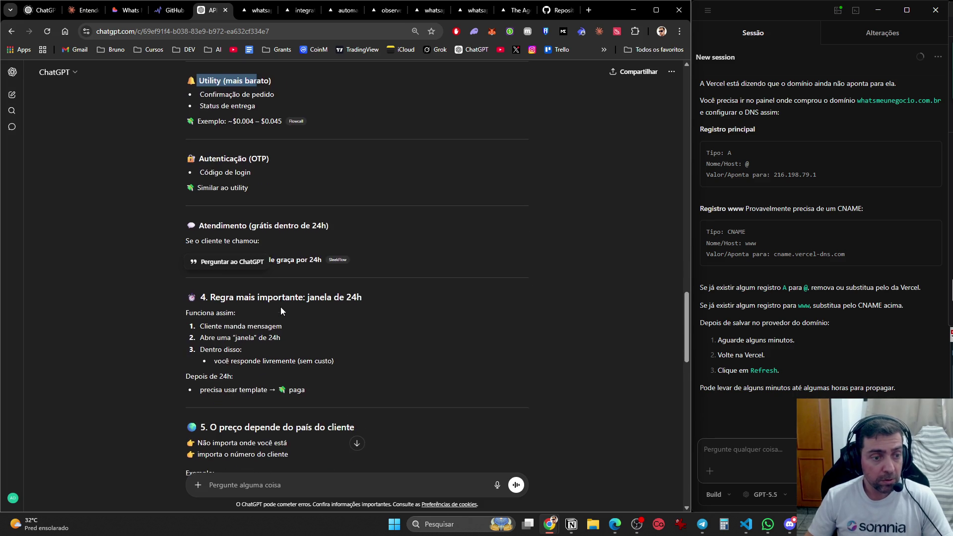
pyautogui.scroll(-2, 281, 308)
pyautogui.click(270, 138)
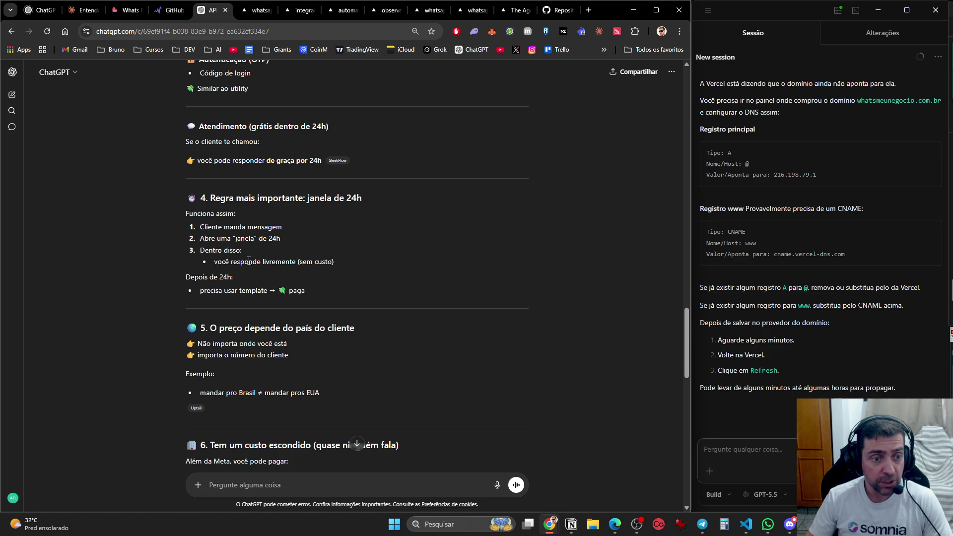
pyautogui.moveTo(285, 262); pyautogui.dragTo(363, 261)
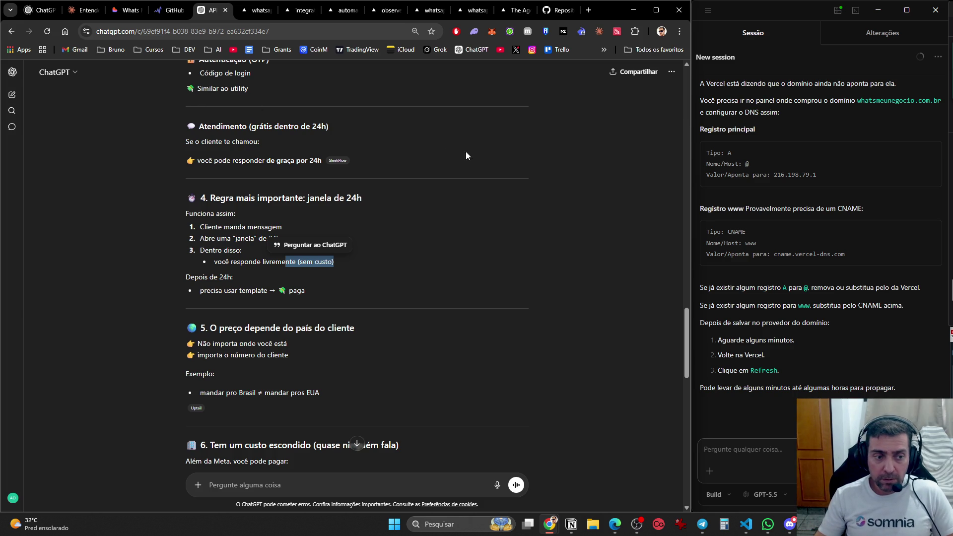
pyautogui.scroll(-5, 436, 347)
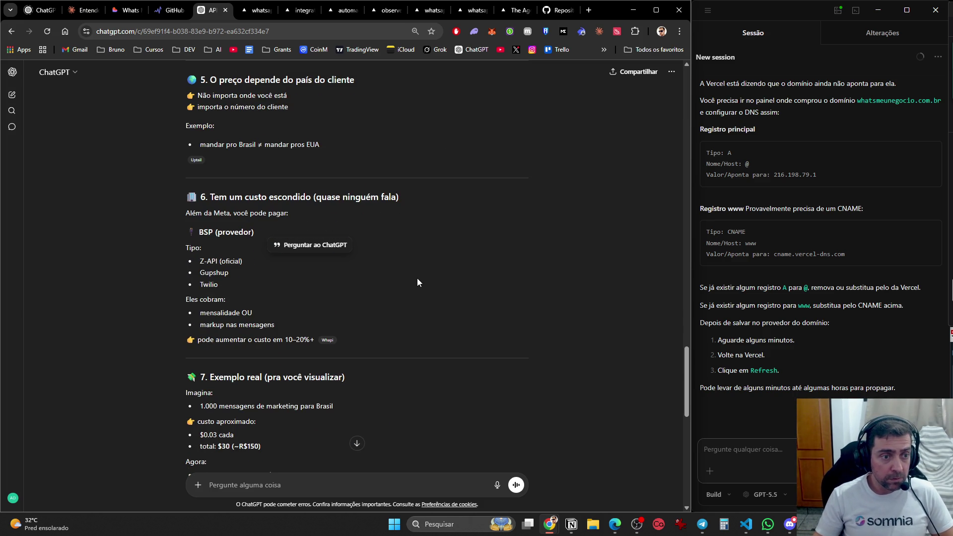
pyautogui.click(414, 293)
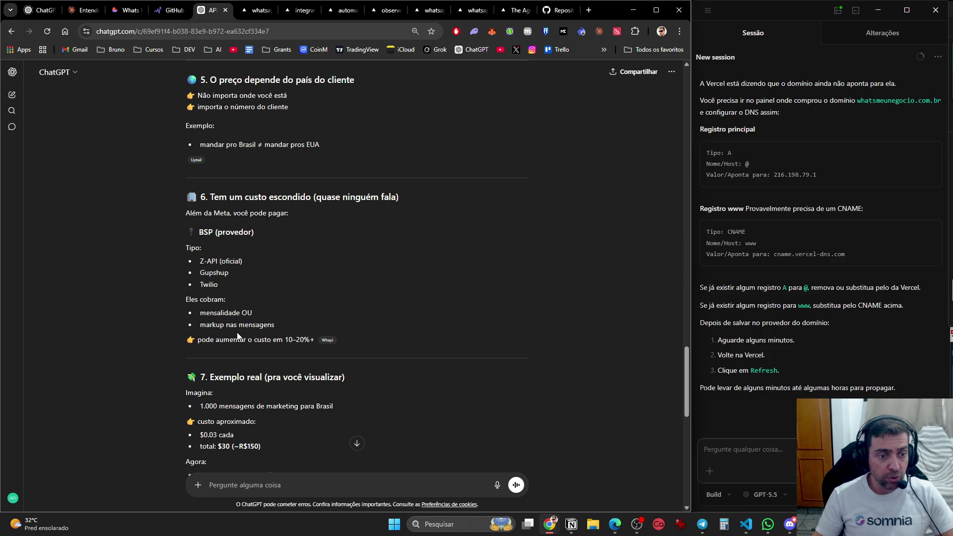
pyautogui.scroll(-2, 304, 360)
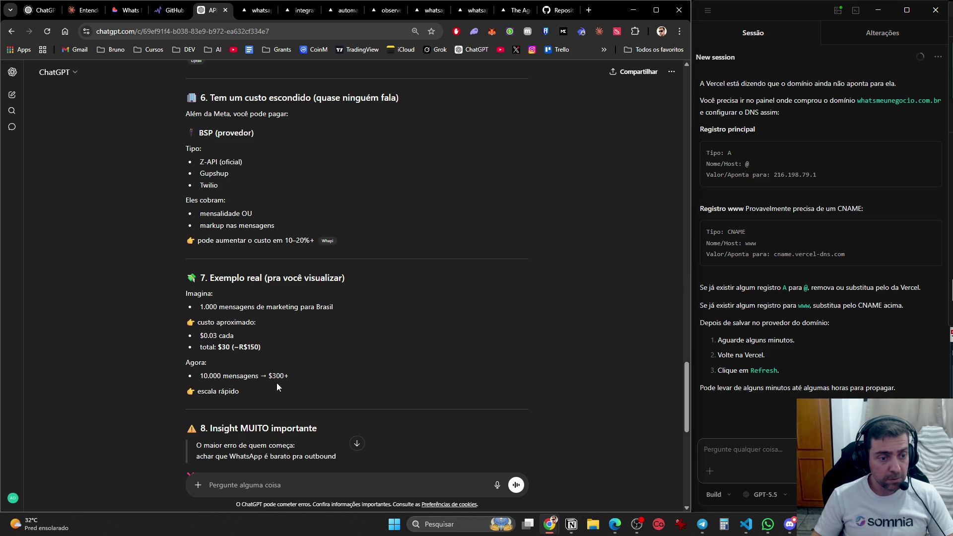
pyautogui.scroll(-5, 273, 390)
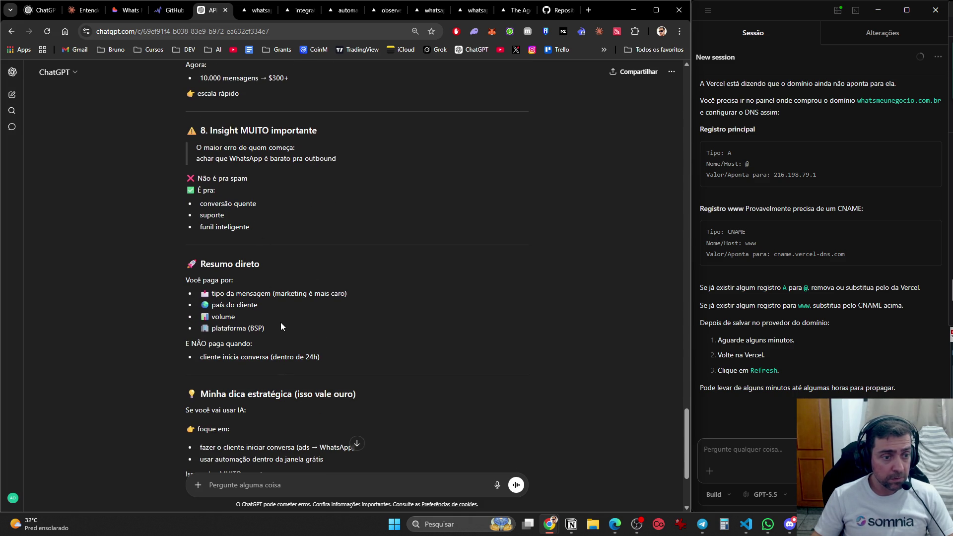
pyautogui.scroll(-3, 279, 333)
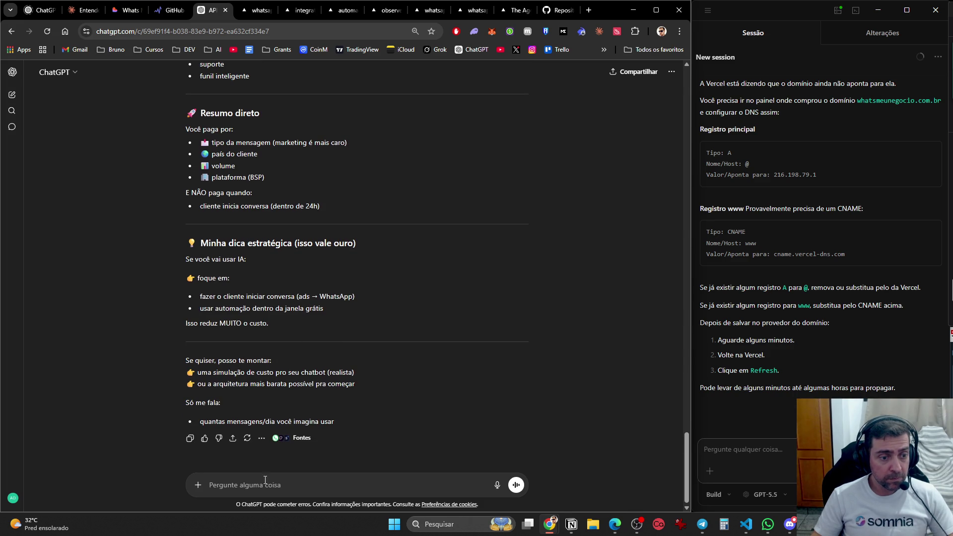
# - Describe the virtual receptionist: 80% answering client questions, plus confirmation messages sent a day before appointments
pyautogui.write('va')
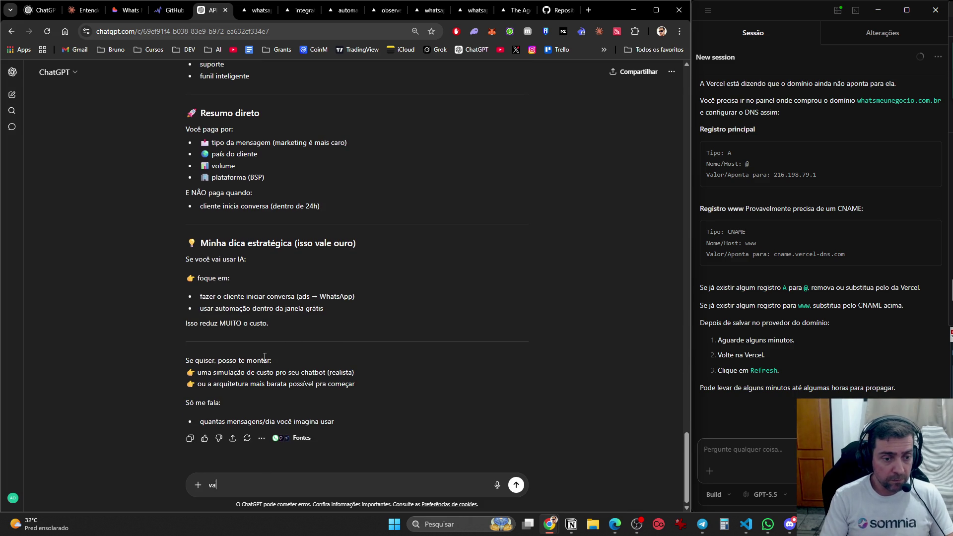
pyautogui.write('mos fazer uma simulac')
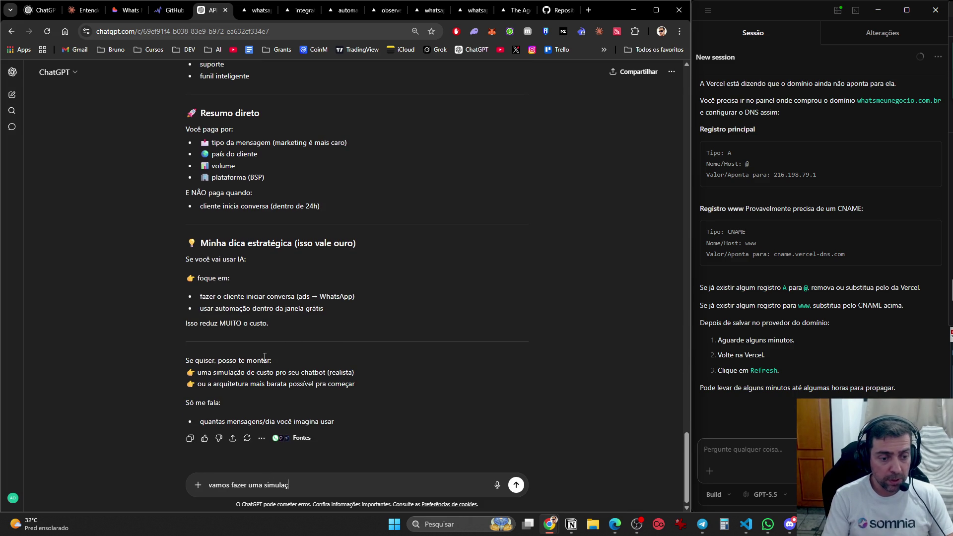
pyautogui.press('BackSpace')
pyautogui.write('ção. Mas para ')
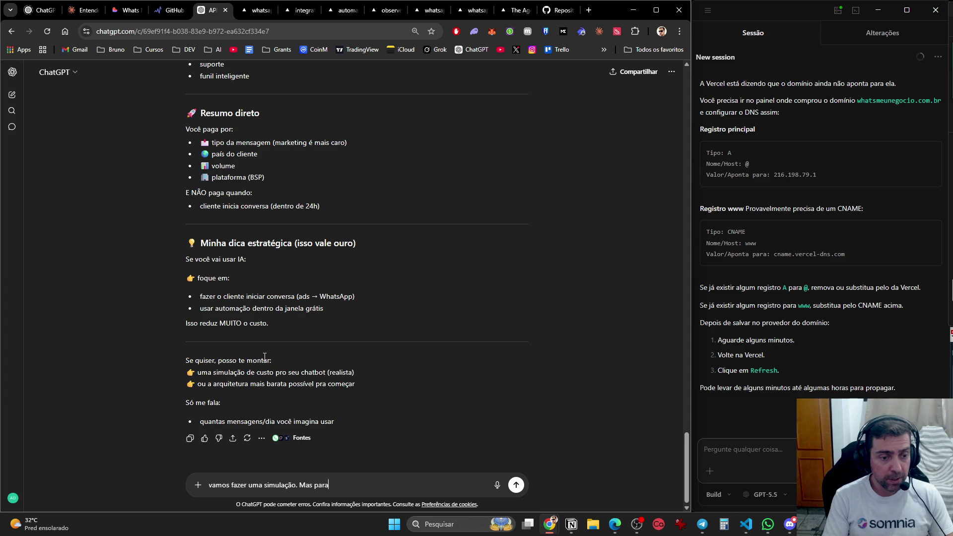
pyautogui.write('uma espec')
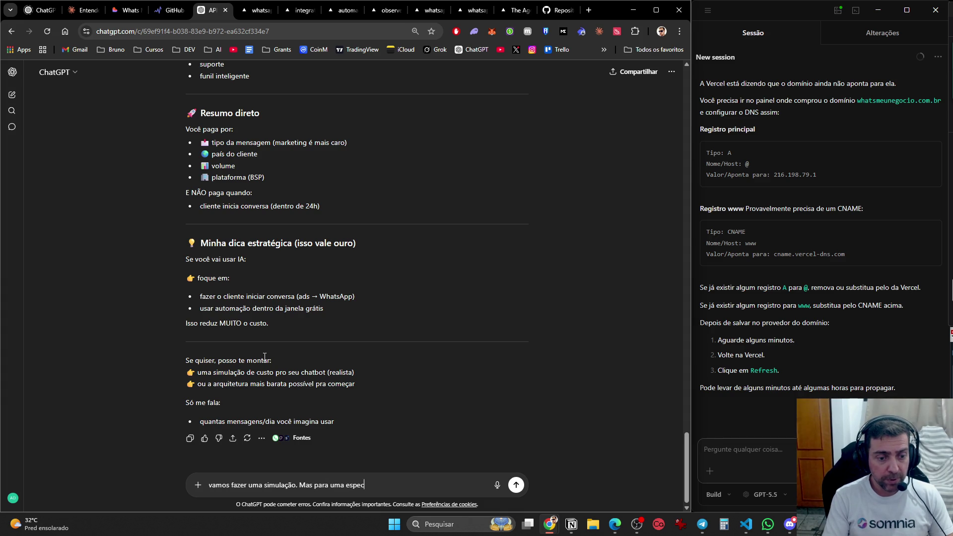
pyautogui.write('ie de recpect')
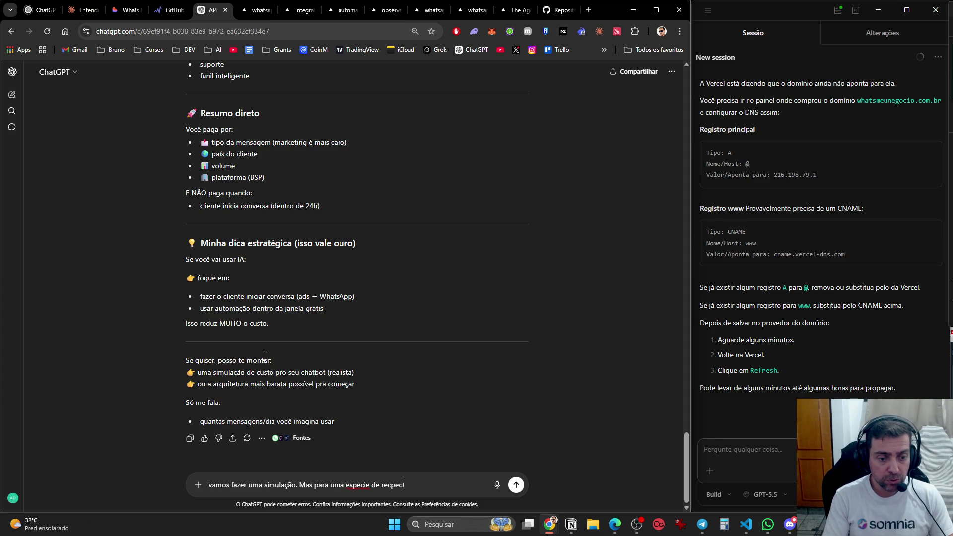
pyautogui.press('BackSpace')
pyautogui.write('ionista virtua')
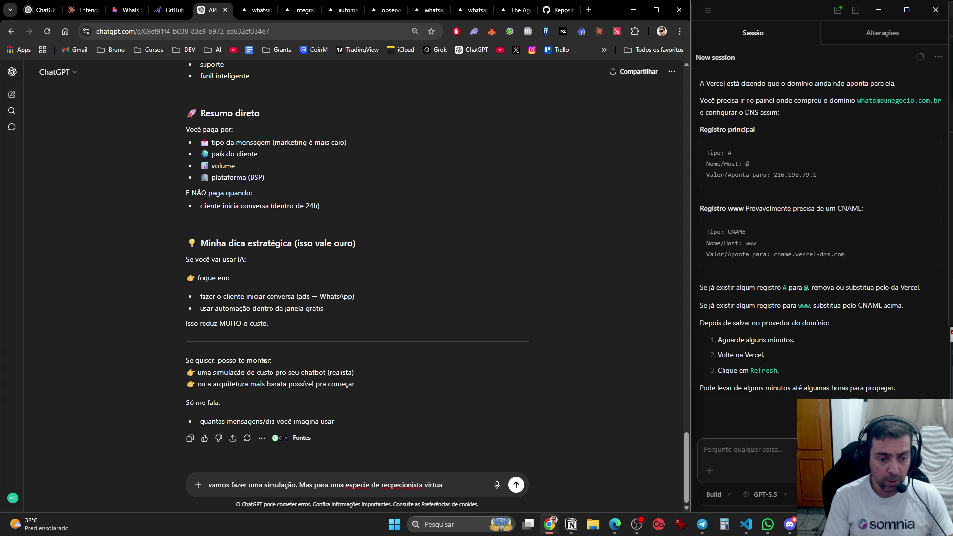
pyautogui.write('l.')
pyautogui.hotkey('shift', 'Return')
pyautogui.hotkey('shift', 'Return')
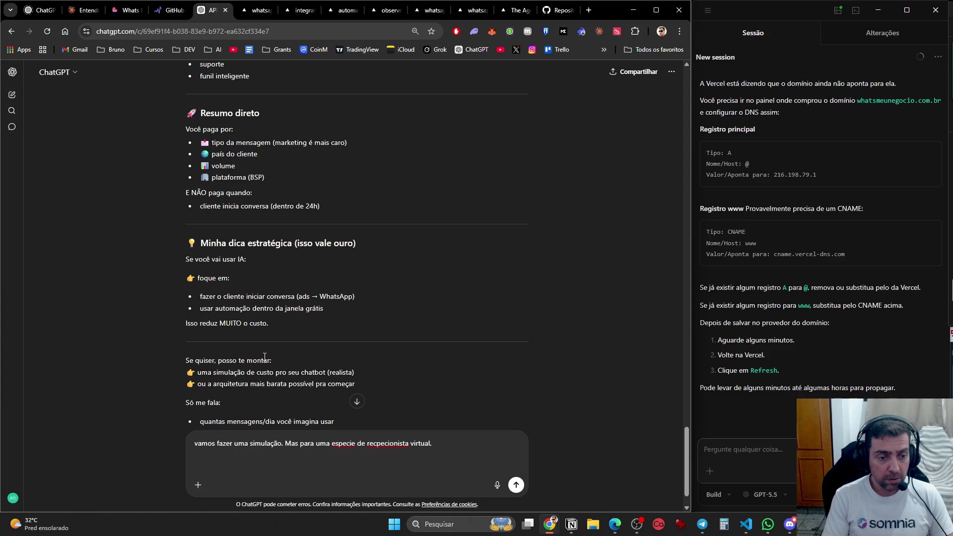
pyautogui.write('Ela')
pyautogui.press('BackSpace')
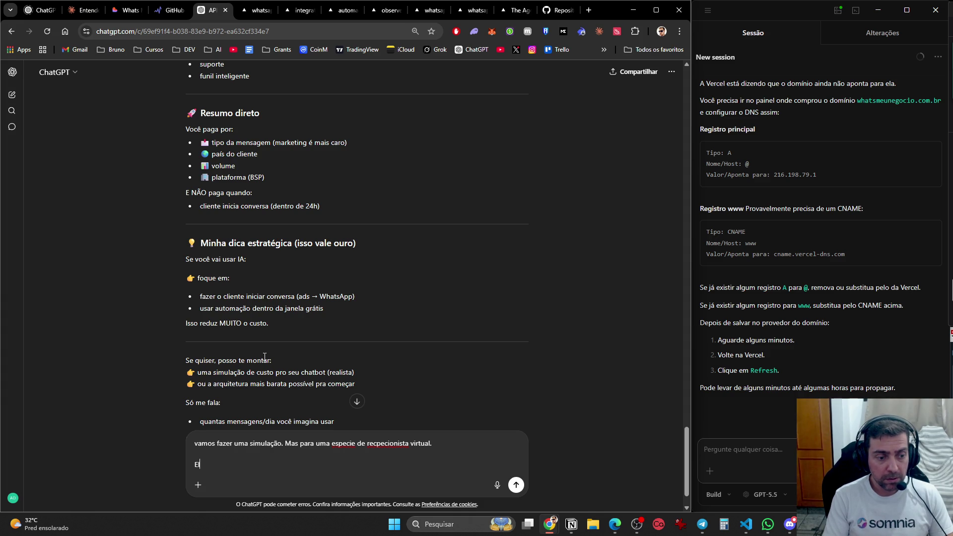
pyautogui.press('BackSpace')
pyautogui.write('80%')
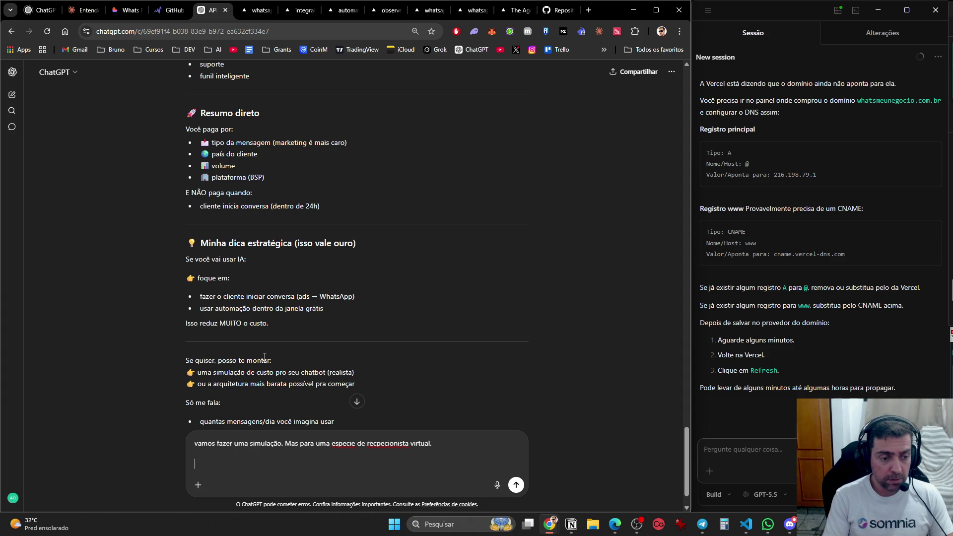
pyautogui.write(' do uso ')
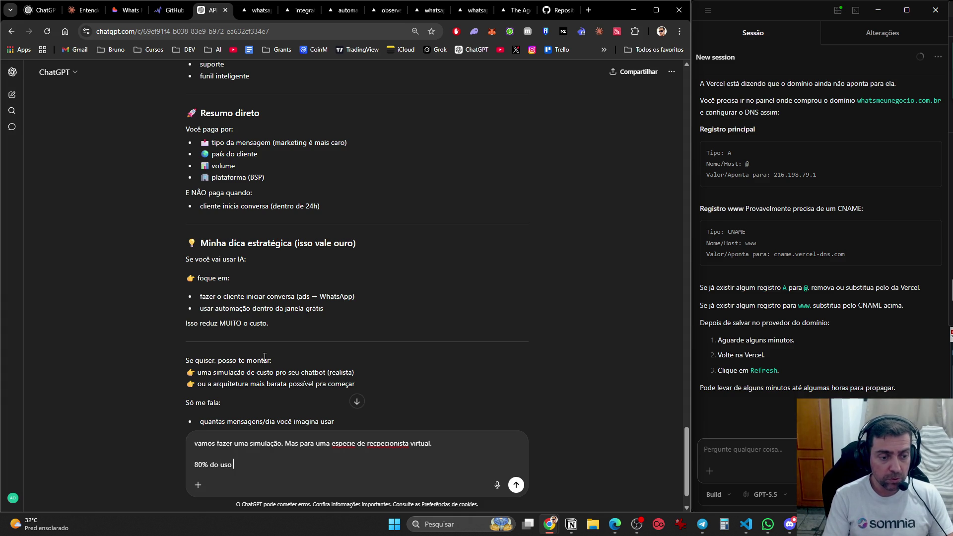
pyautogui.write('é receber men')
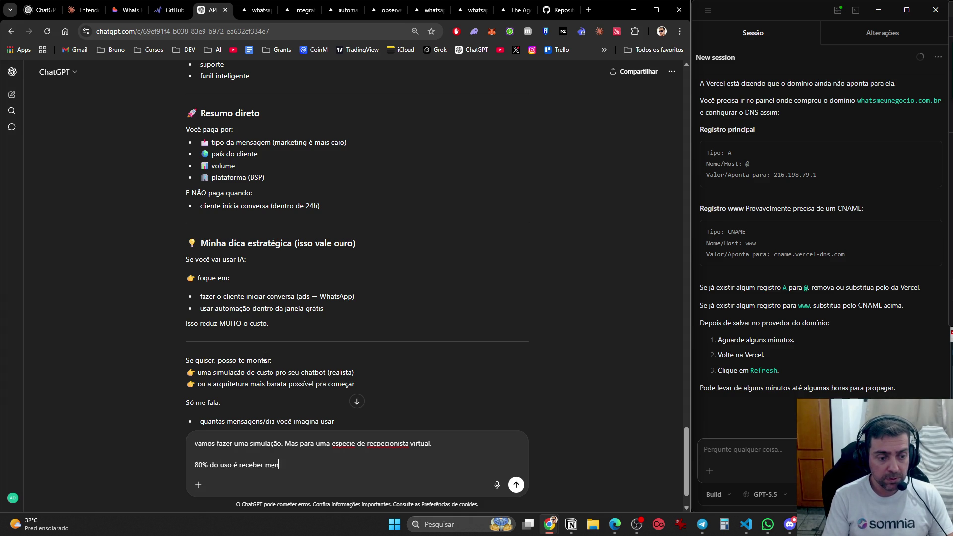
pyautogui.write('sagem de clientes e r')
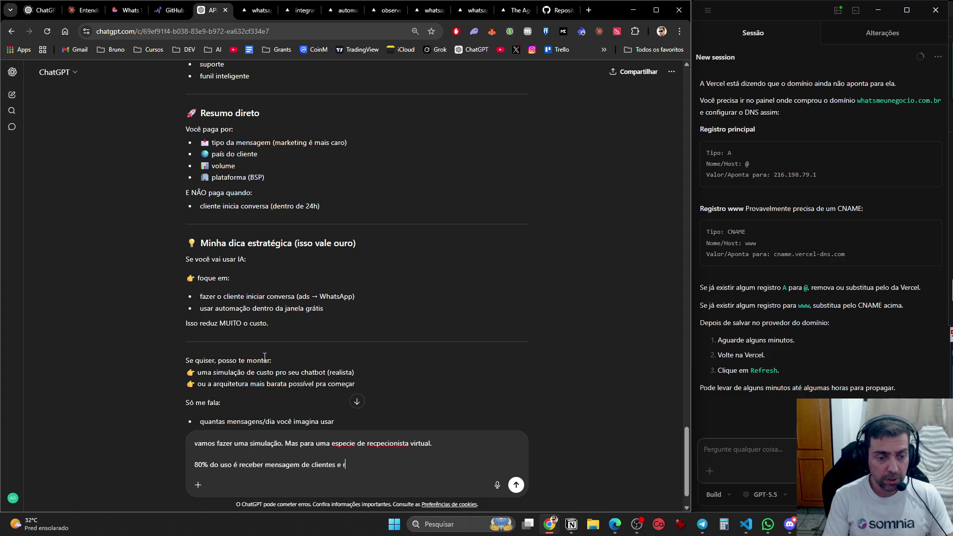
pyautogui.write('esponder as duvidas.')
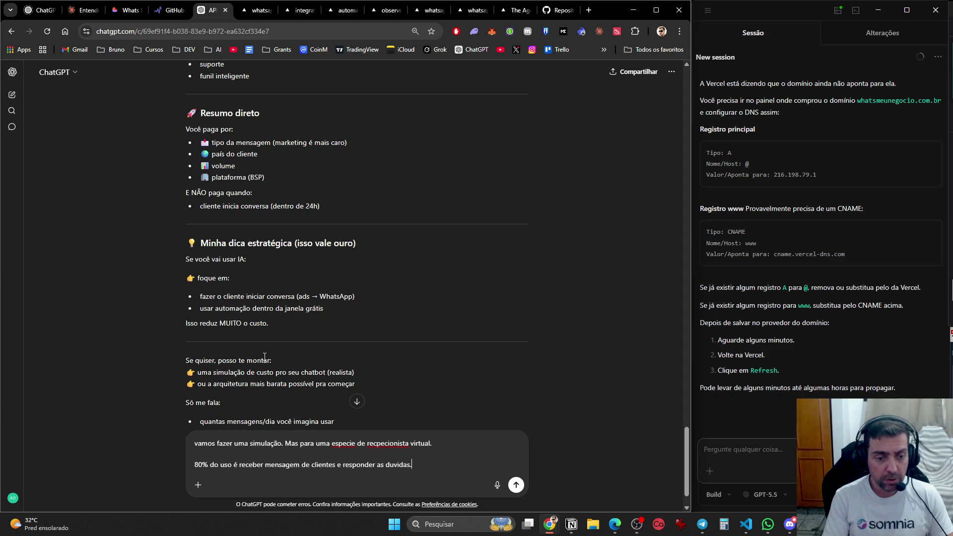
pyautogui.hotkey('shift', 'Return')
pyautogui.write('Para ')
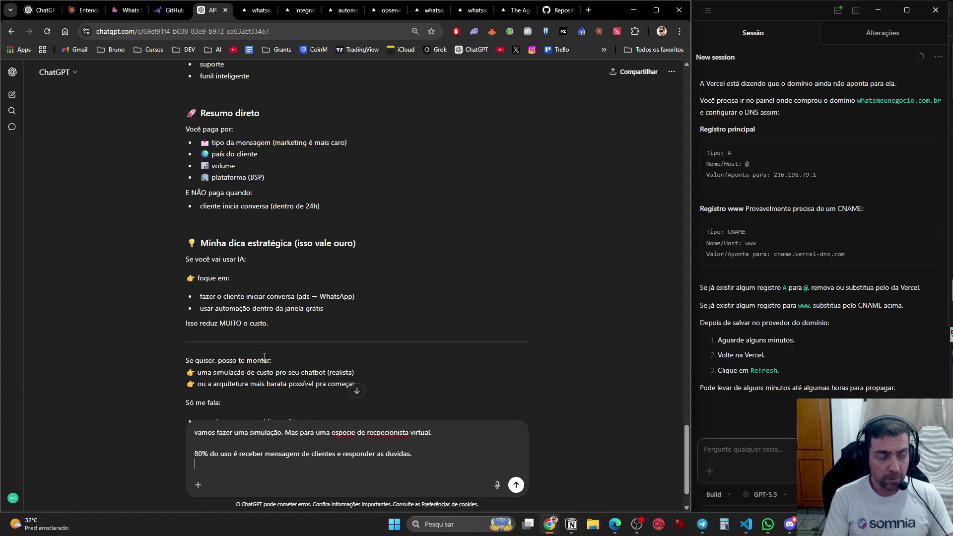
pyautogui.write('uso ativo é ')
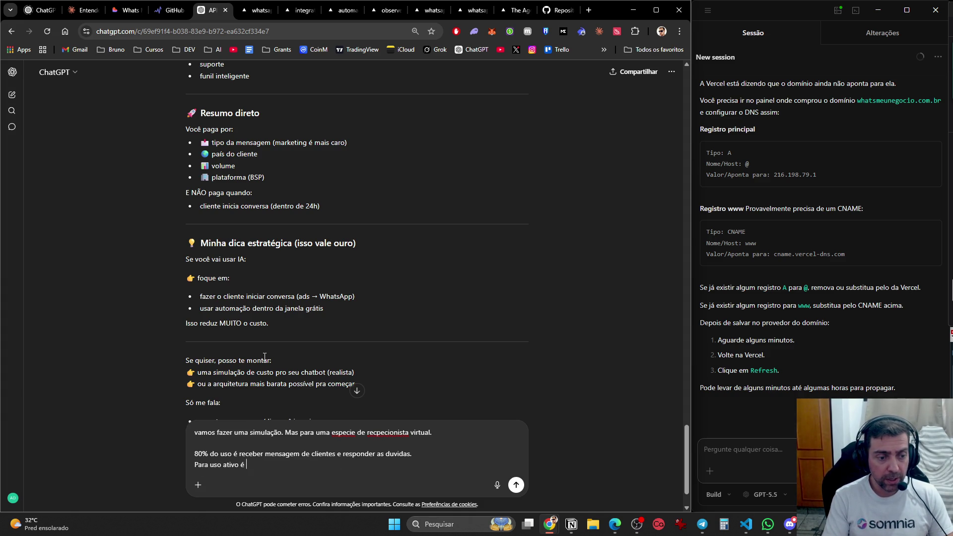
pyautogui.write('antes')
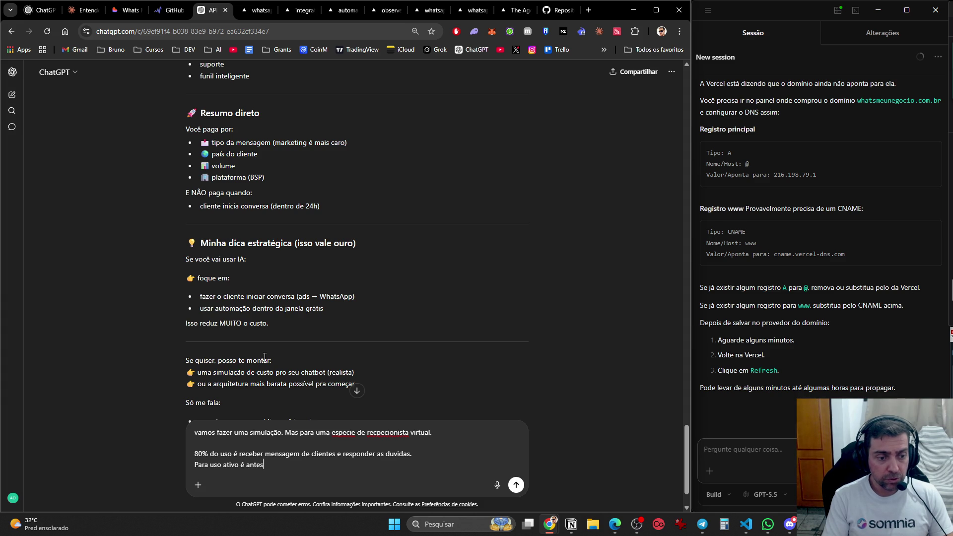
pyautogui.write(' do agendamento,')
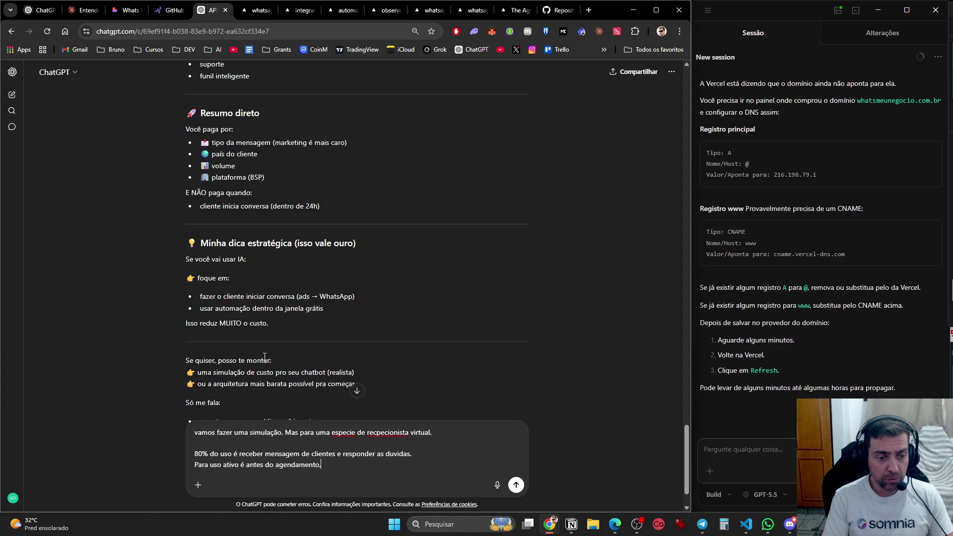
pyautogui.write(' enviar confirmação ')
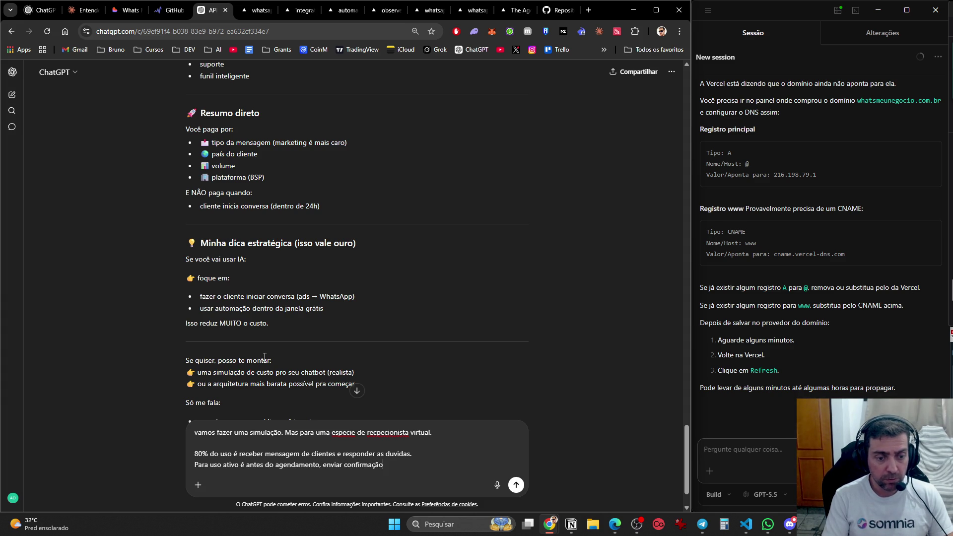
pyautogui.write('1 dia antes')
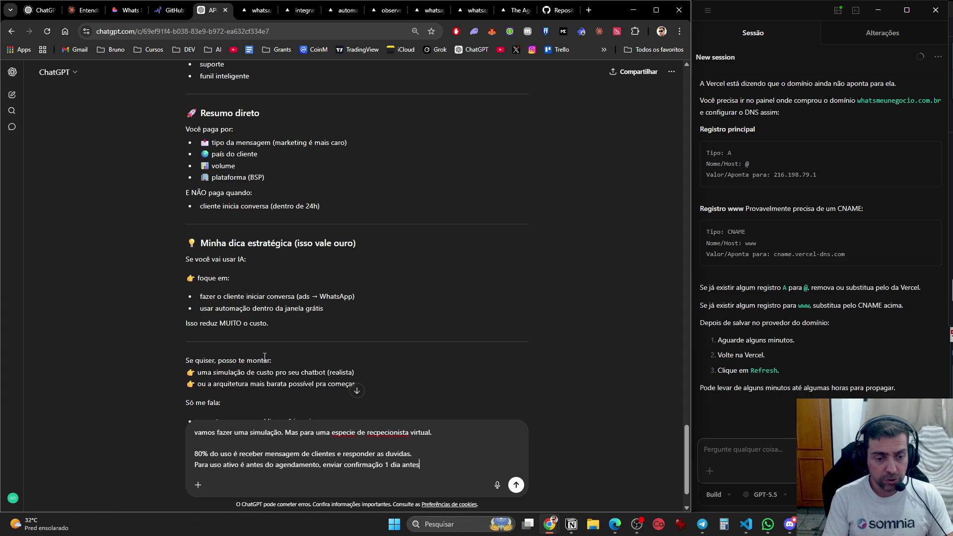
pyautogui.write(', me media d')
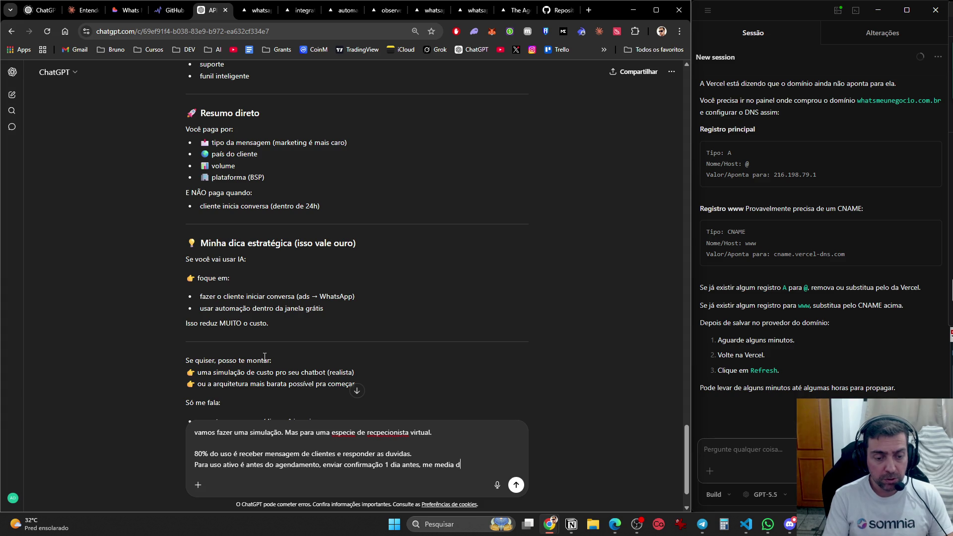
pyautogui.write('e 8 confirmaçõse')
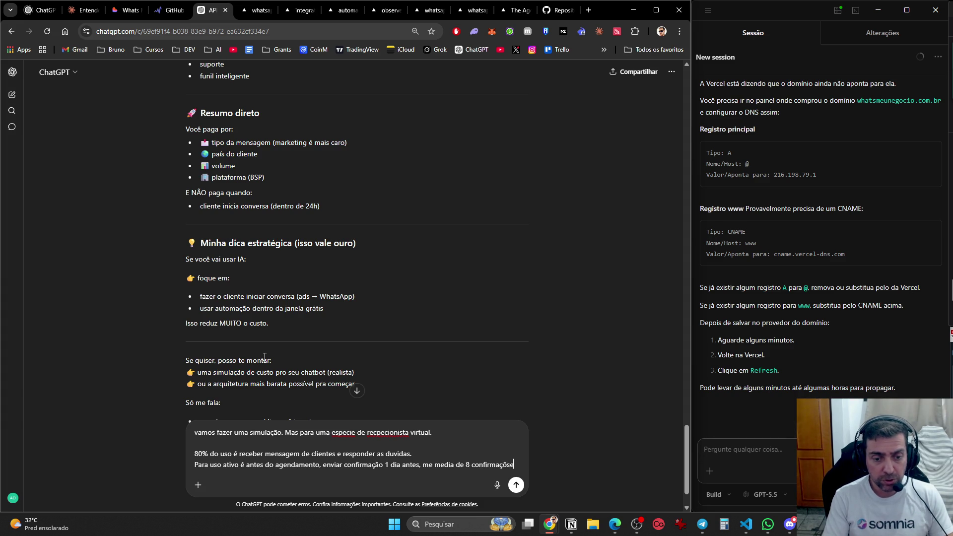
pyautogui.press('BackSpace')
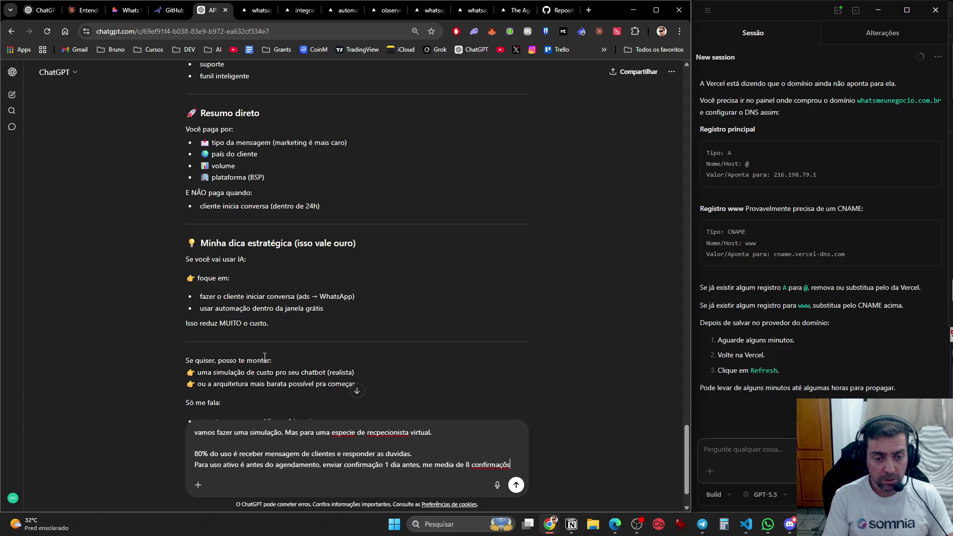
pyautogui.write('es.')
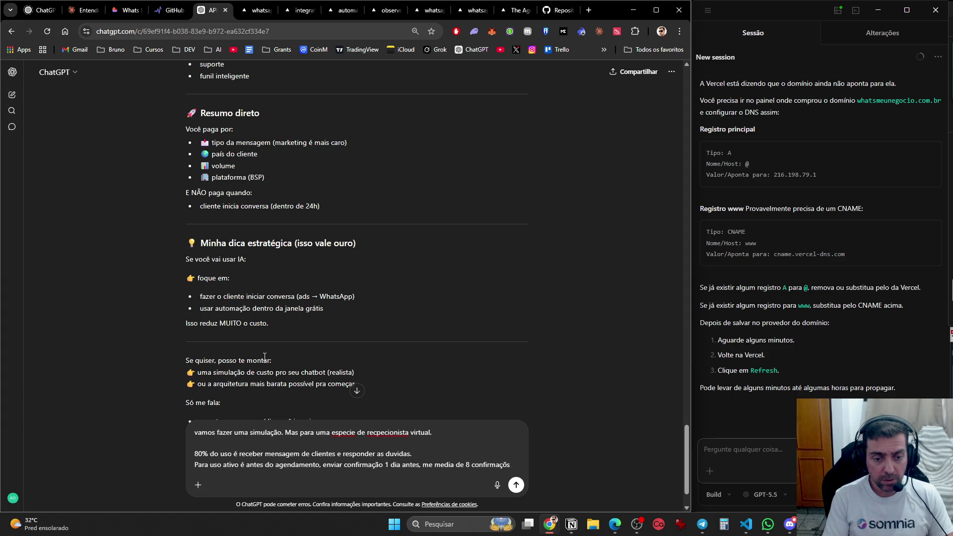
pyautogui.hotkey('shift', 'Return')
# - Add an 'Exemplo:' appointment-confirmation dialogue ending with 'Agendamento confirmado'
pyautogui.write('Exemplo>')
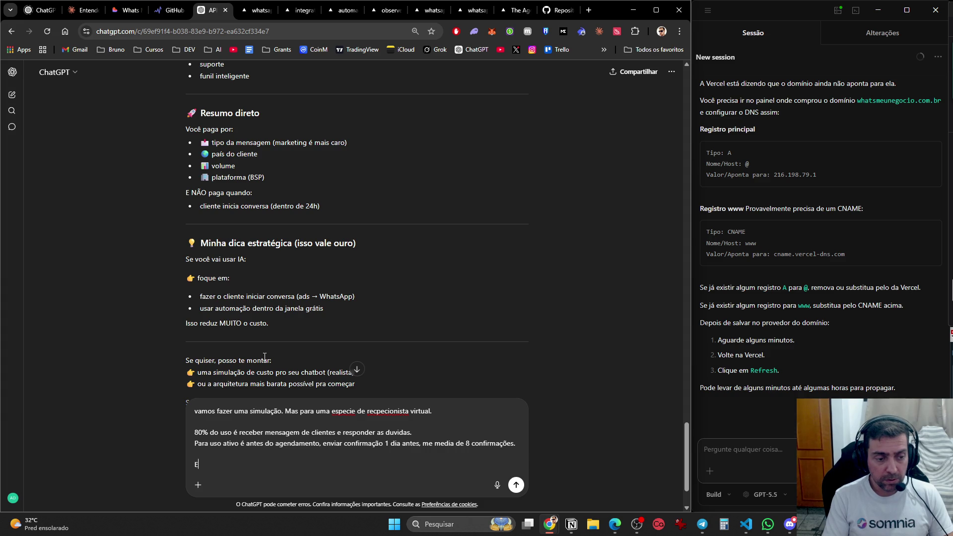
pyautogui.hotkey('shift', 'Return')
pyautogui.press('BackSpace')
pyautogui.press('BackSpace')
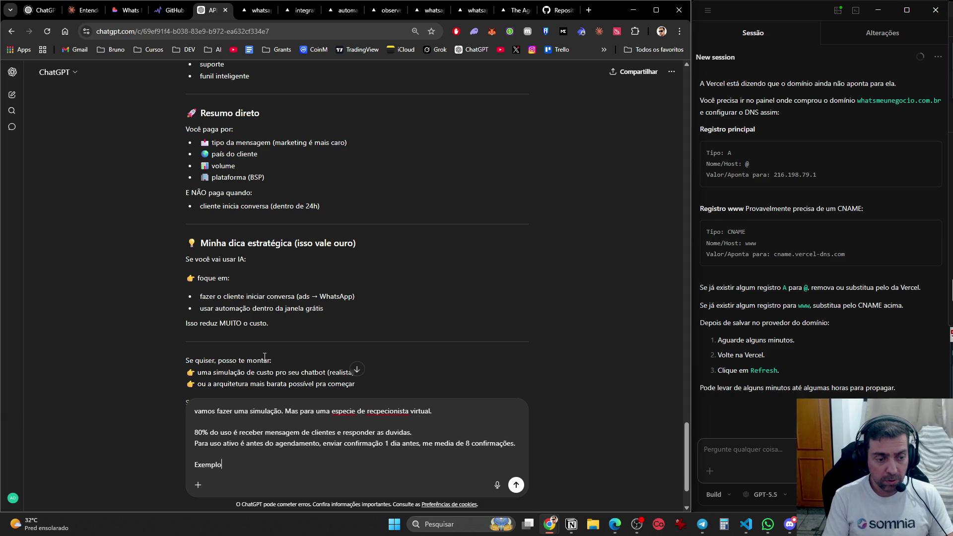
pyautogui.write(':')
pyautogui.hotkey('shift', 'Return')
pyautogui.hotkey('shift', 'Return')
pyautogui.write('Ola estou passando para confirm')
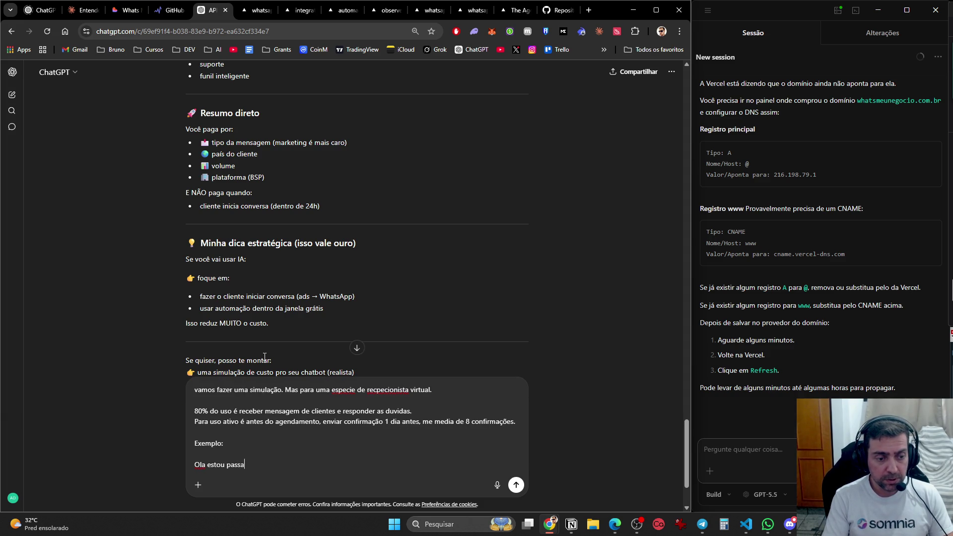
pyautogui.write('ar agendamento ')
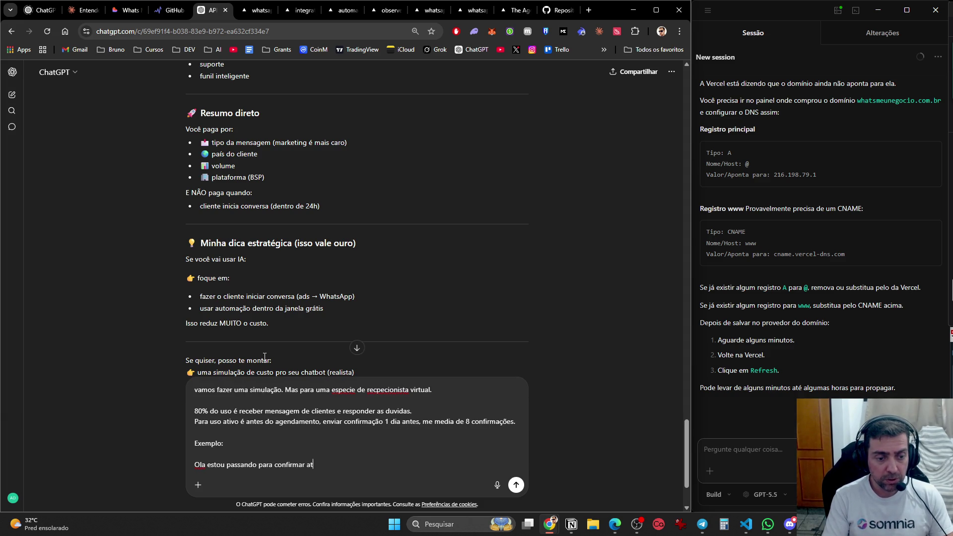
pyautogui.write('amanha')
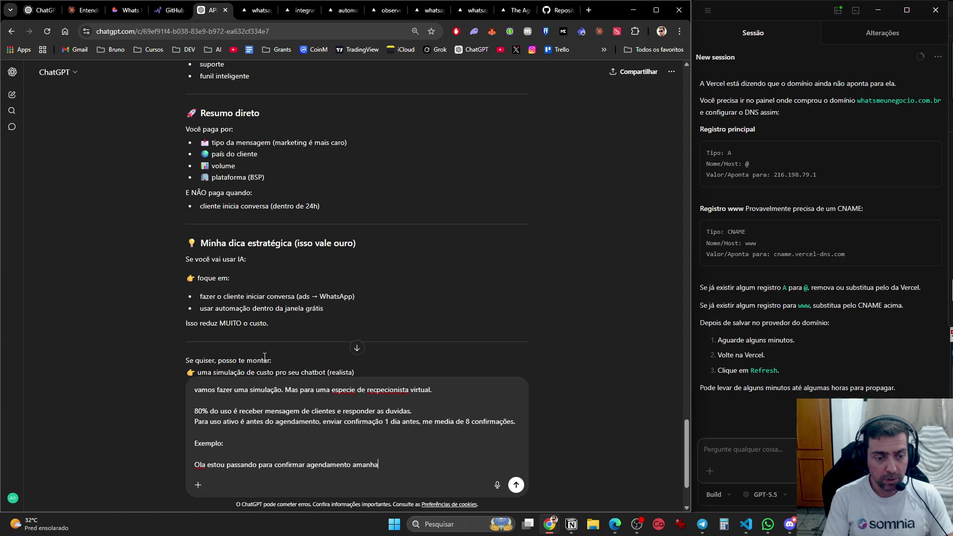
pyautogui.write(', posso cinfirmar')
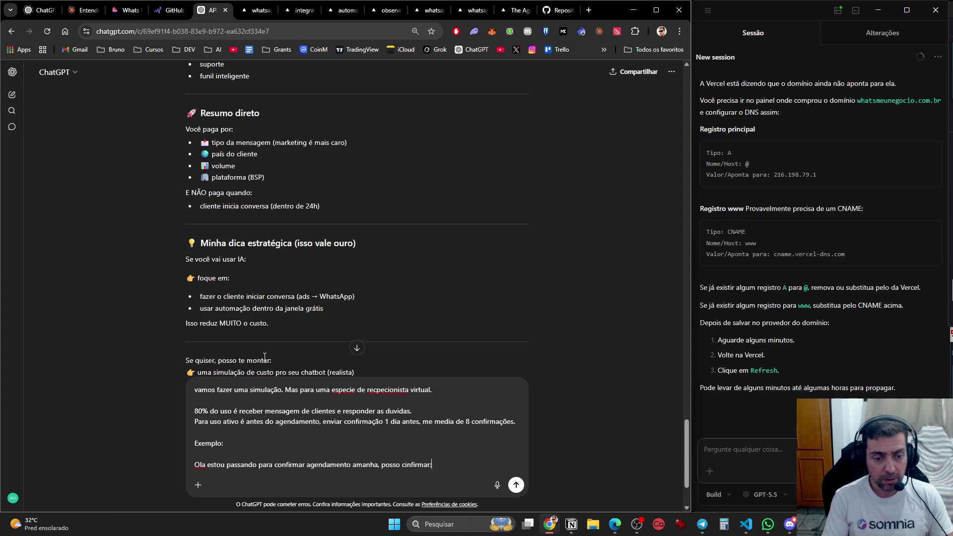
pyautogui.press('BackSpace')
pyautogui.press('BackSpace')
pyautogui.press('BackSpace')
pyautogui.write('confirmar:?')
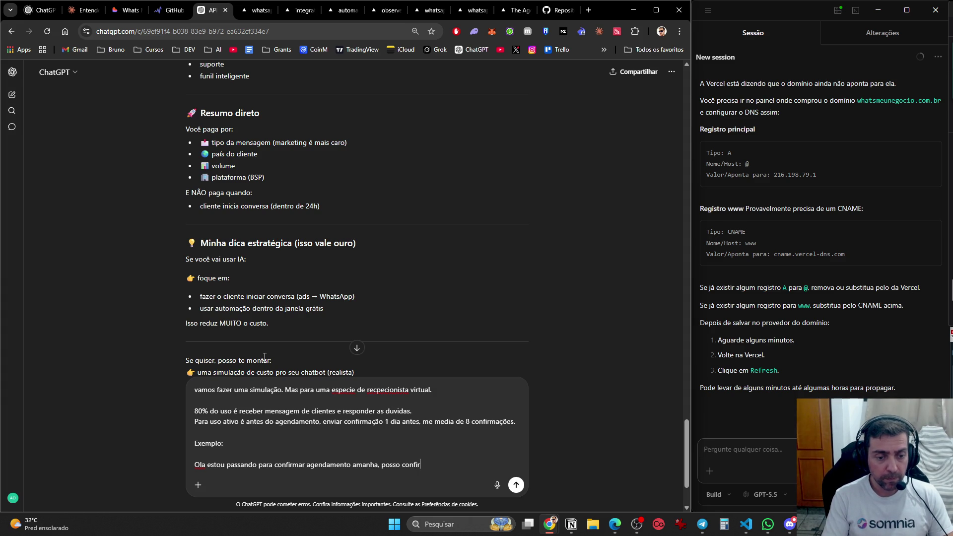
pyautogui.hotkey('shift', 'Return')
pyautogui.write('nte: Sim pode')
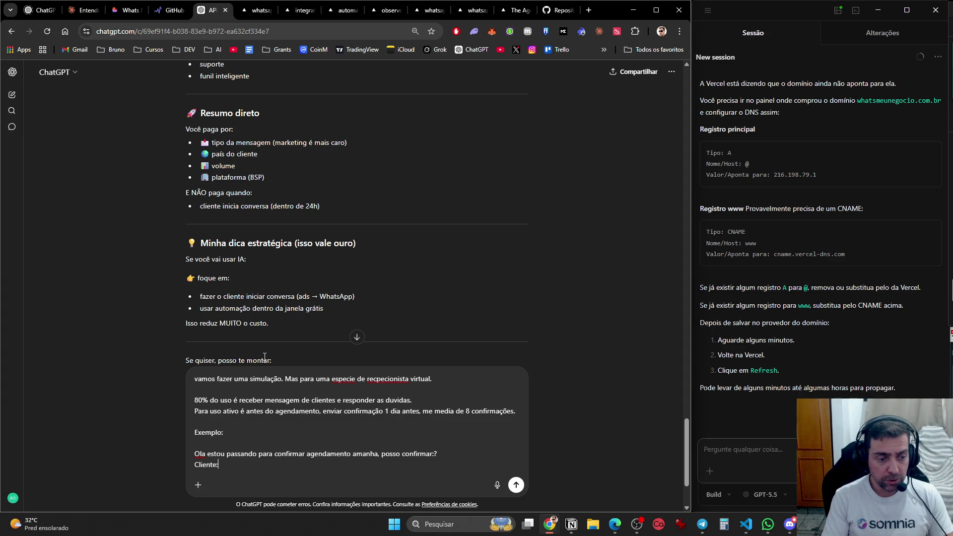
pyautogui.hotkey('shift', 'Return')
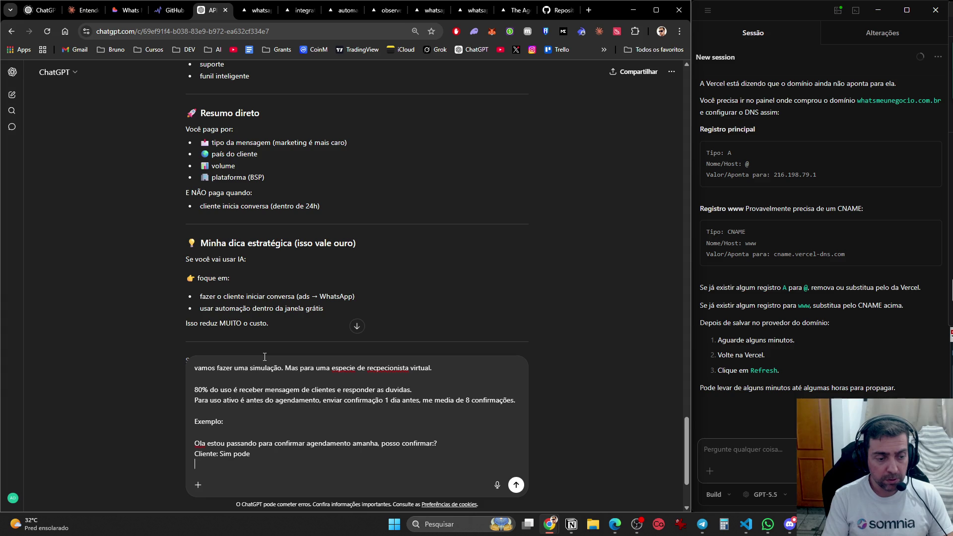
pyautogui.press('Up')
pyautogui.press('Up')
pyautogui.write('IA:')
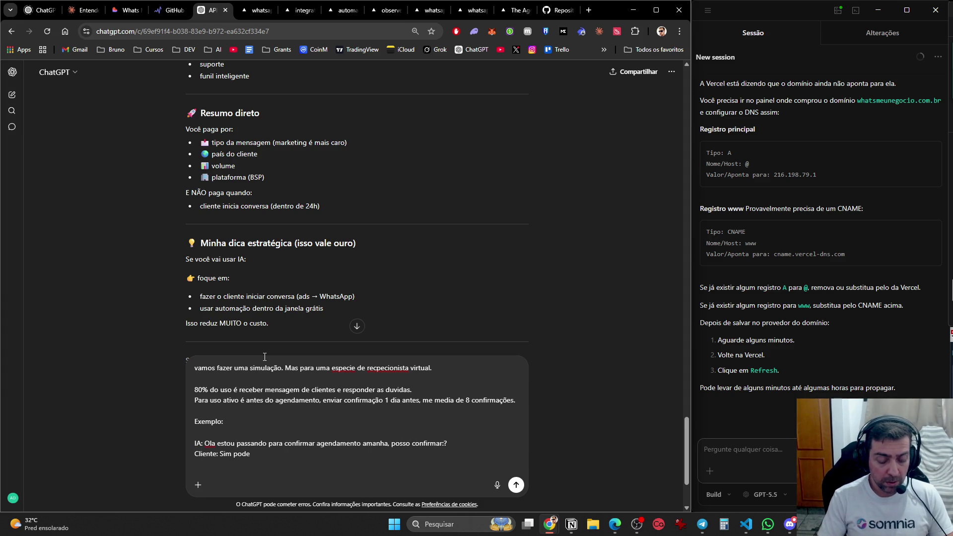
pyautogui.write(' IA')
pyautogui.write('Agendamento confirmado')
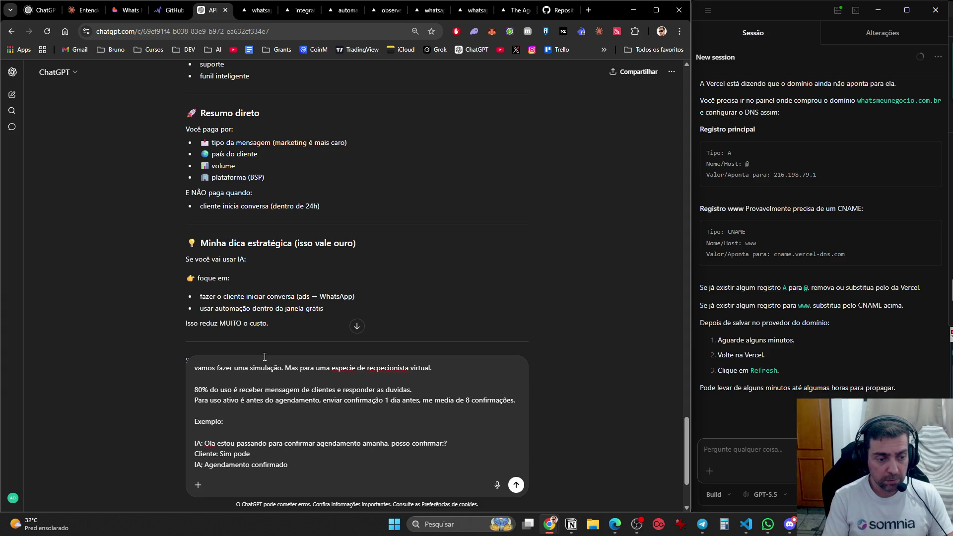
pyautogui.hotkey('shift', 'Return')
pyautogui.hotkey('shift', 'Return')
pyautogui.hotkey('shift', 'Return')
# - Add the post-service dialogue asking for a Google review, then send the simulation request
pyautogui.write('E ')
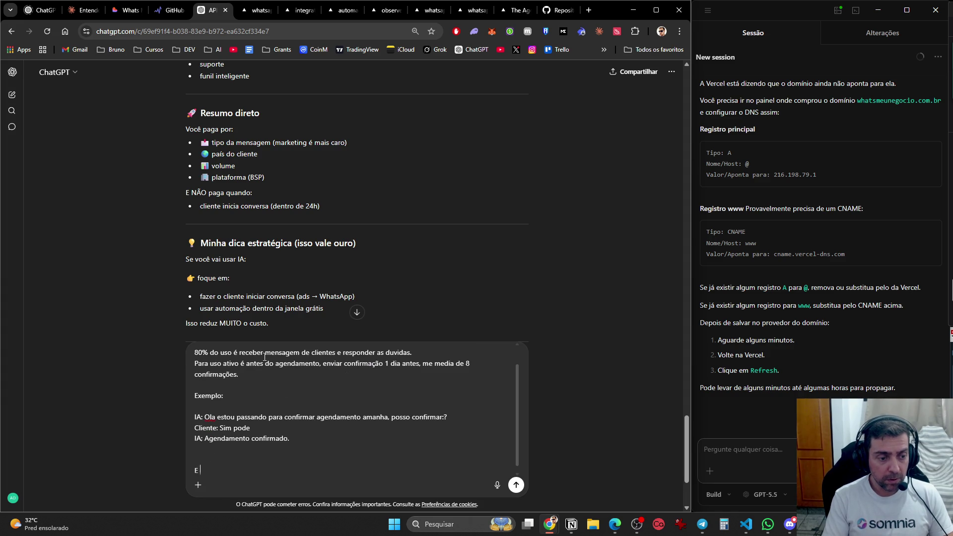
pyautogui.write('o segundo ')
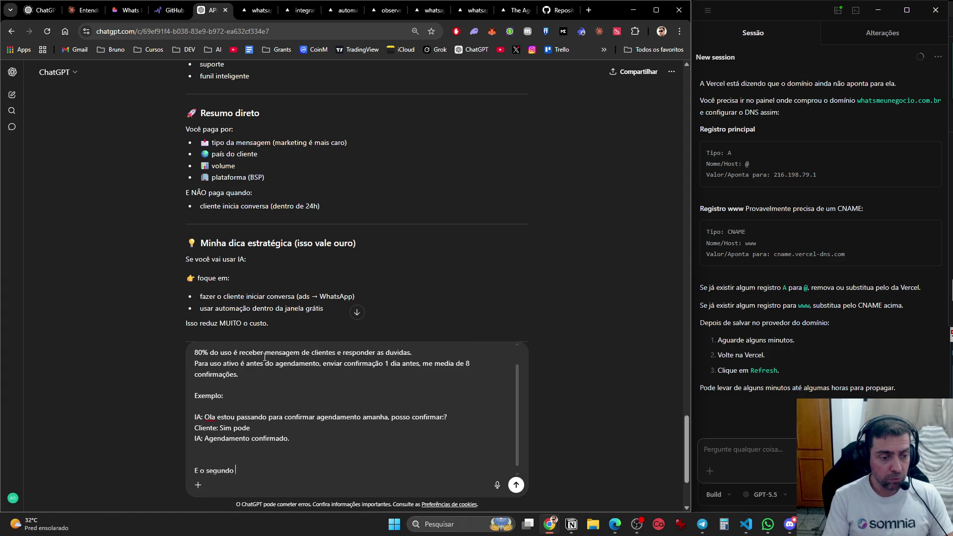
pyautogui.write('uso, é pos atendimento')
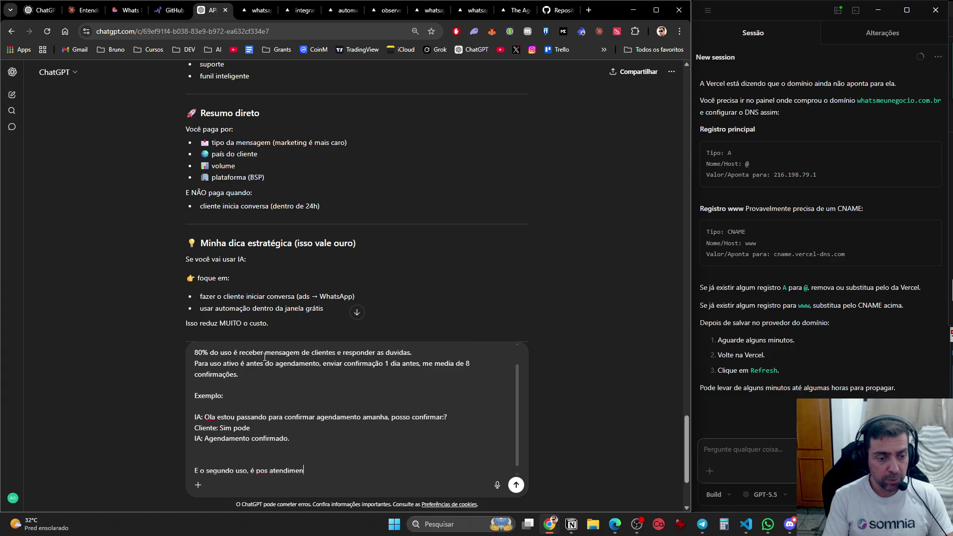
pyautogui.hotkey('shift', 'Return')
pyautogui.hotkey('shift', 'Return')
pyautogui.write('AI')
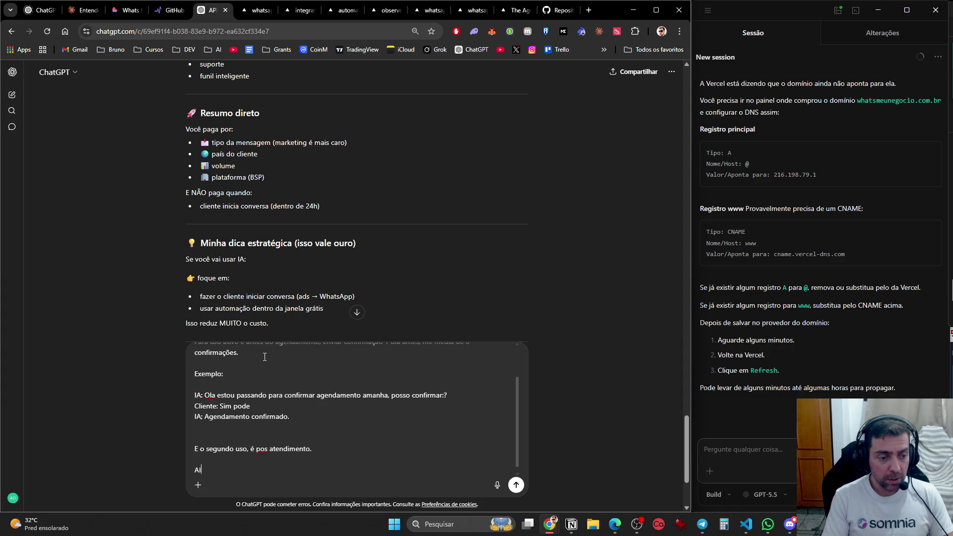
pyautogui.write(': Ola como')
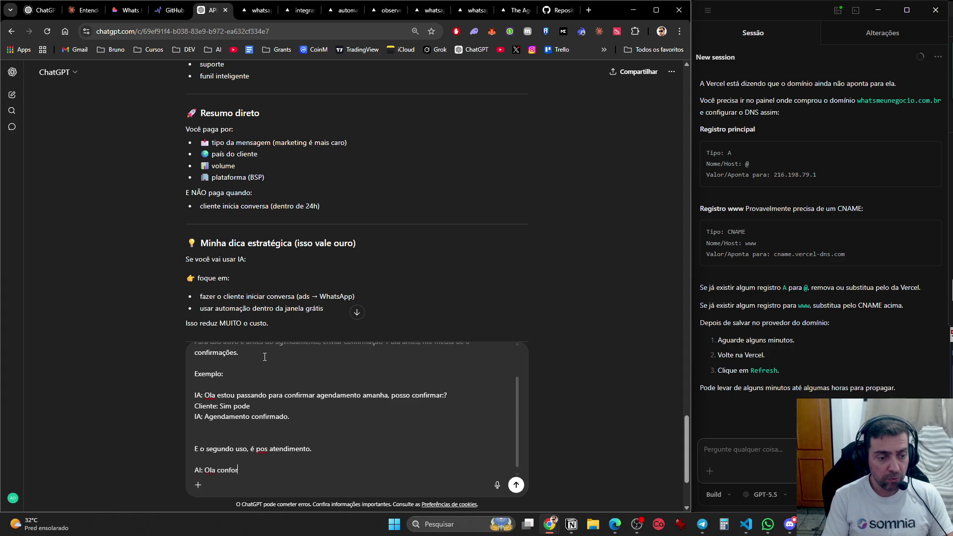
pyautogui.press('BackSpace')
pyautogui.press('BackSpace')
pyautogui.press('BackSpace')
pyautogui.write('como foi seu atendimento')
pyautogui.write('?')
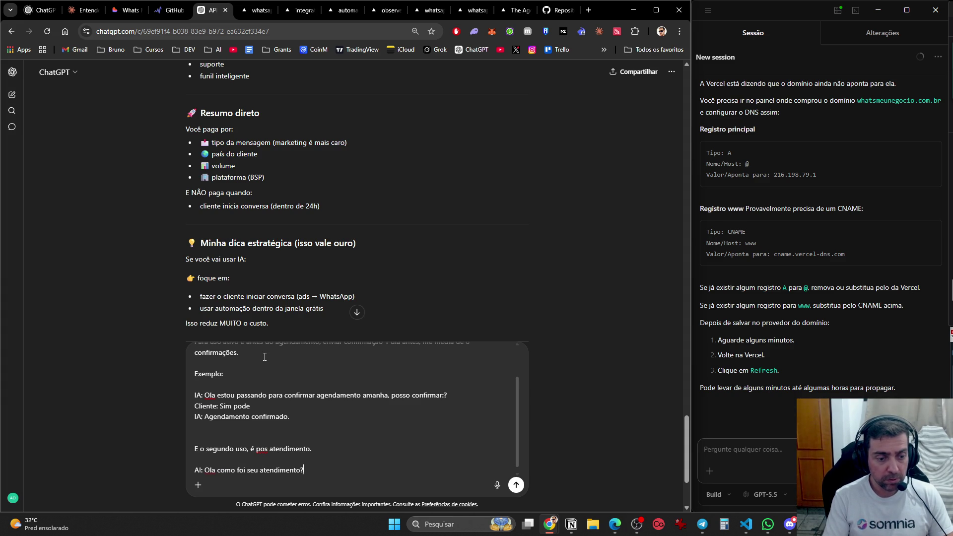
pyautogui.hotkey('shift', 'Return')
pyautogui.write('Cliente, bla bla bal')
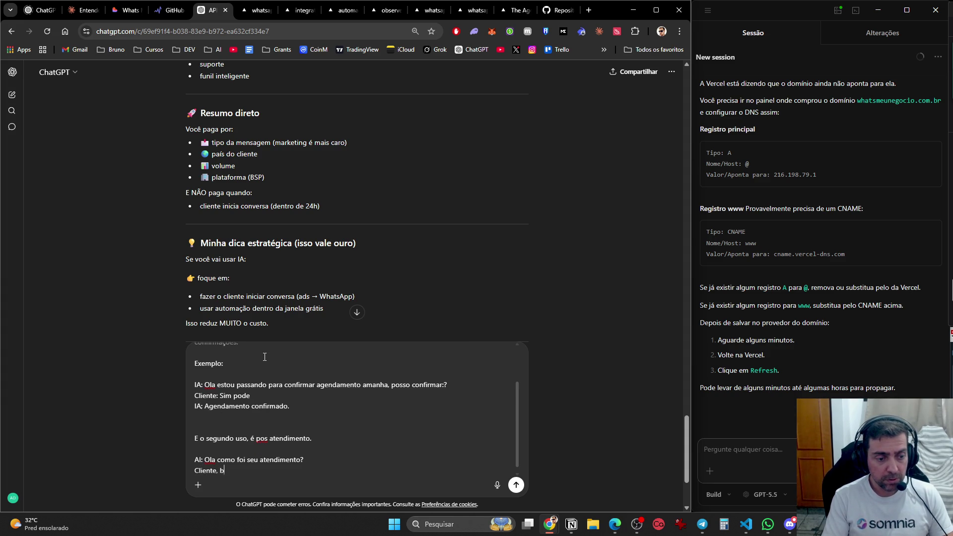
pyautogui.hotkey('shift', 'Return')
pyautogui.write('IA')
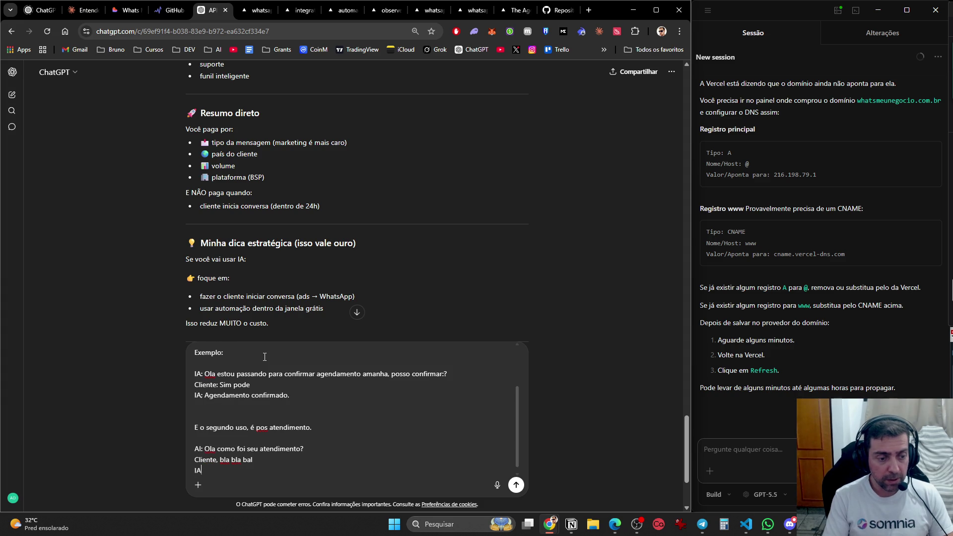
pyautogui.write(': Poderia nos av')
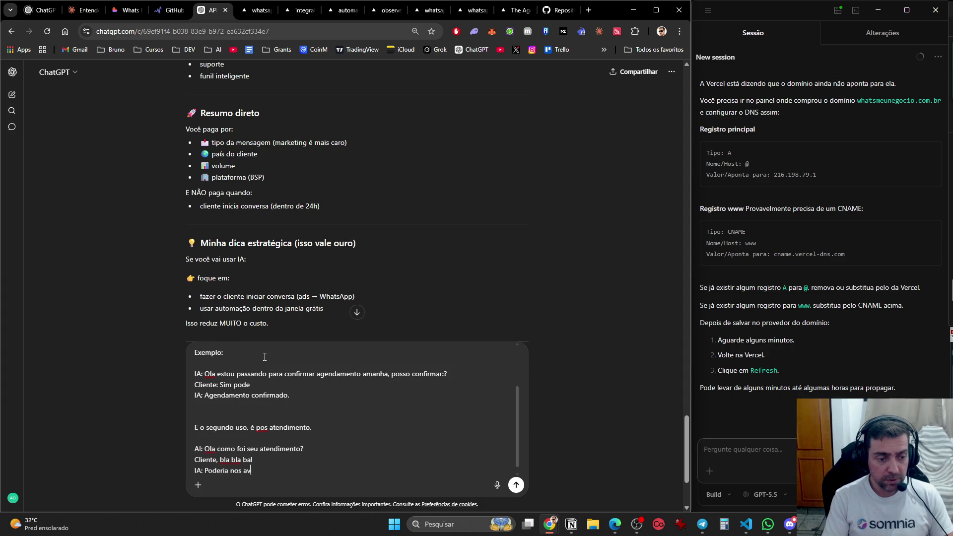
pyautogui.write('alizar')
pyautogui.press('BackSpace')
pyautogui.press('BackSpace')
pyautogui.press('BackSpace')
pyautogui.write('ar no google?')
pyautogui.hotkey('shift', 'Return')
pyautogui.write('Cliente ok')
pyautogui.hotkey('shift', 'Return')
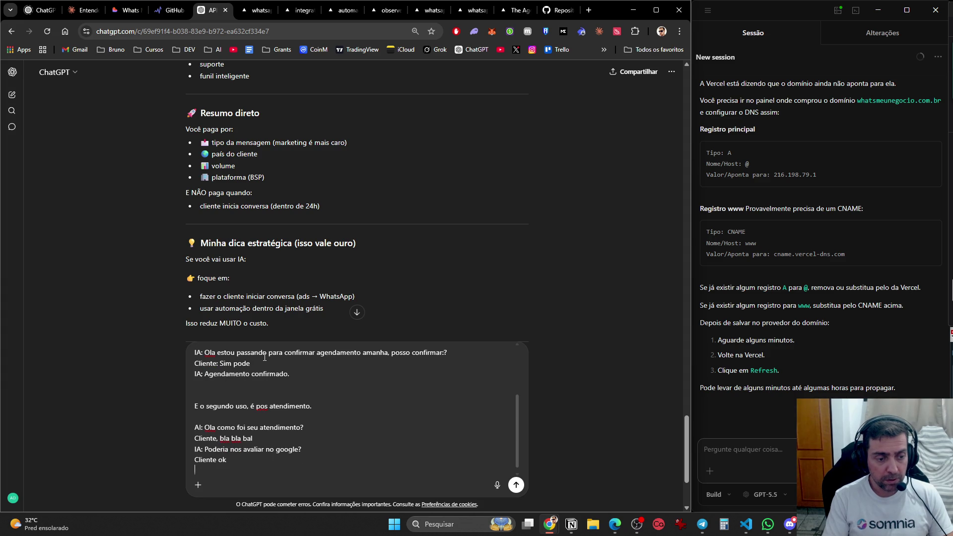
pyautogui.write('IA Obrigado')
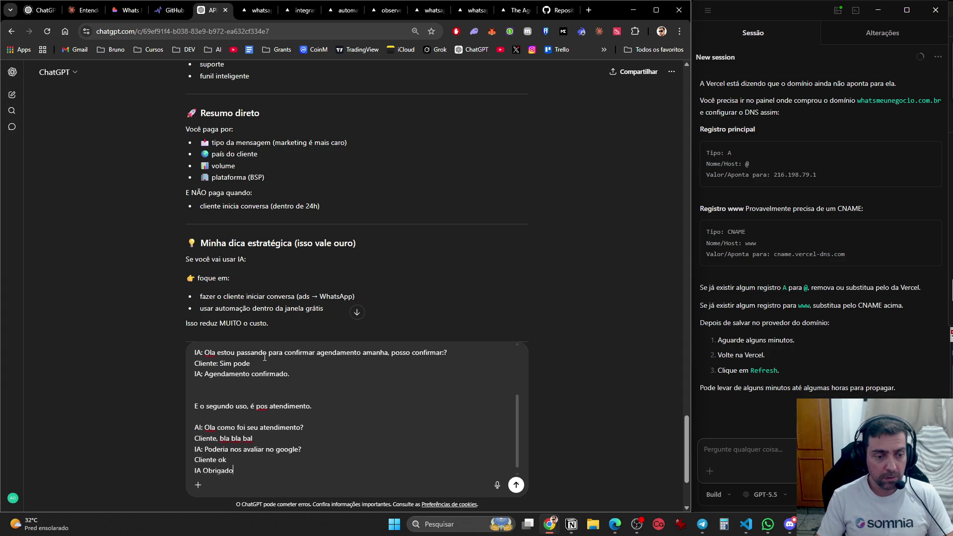
pyautogui.press('Return')
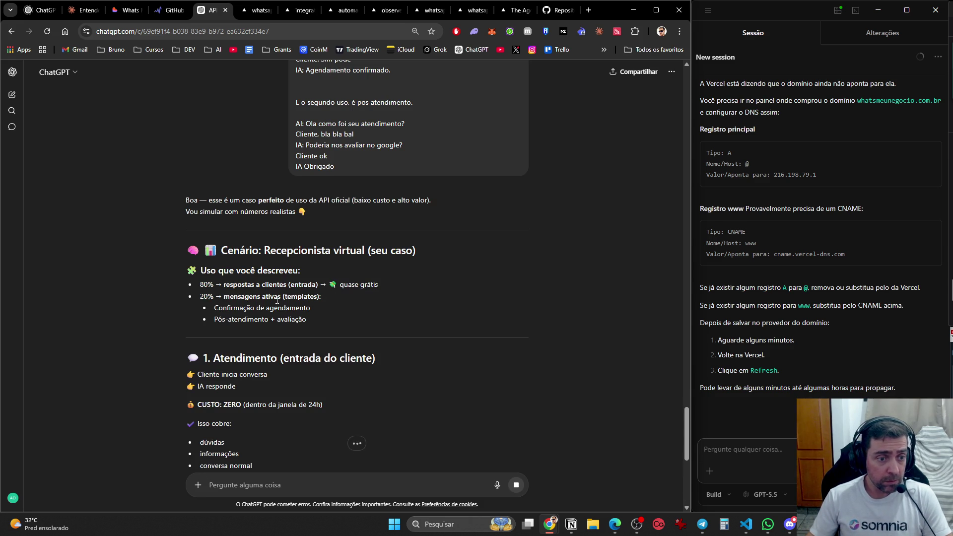
pyautogui.scroll(-3, 296, 358)
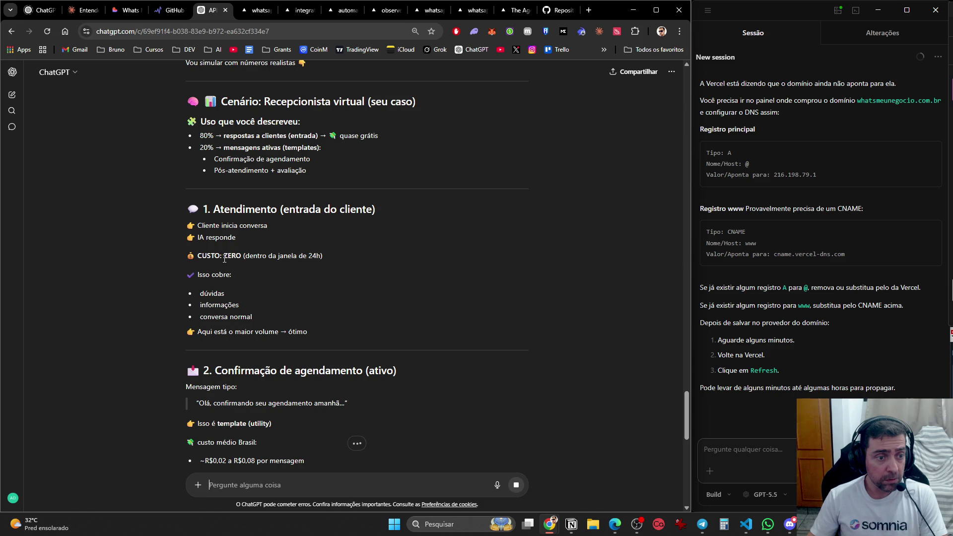
pyautogui.moveTo(202, 256); pyautogui.dragTo(373, 254)
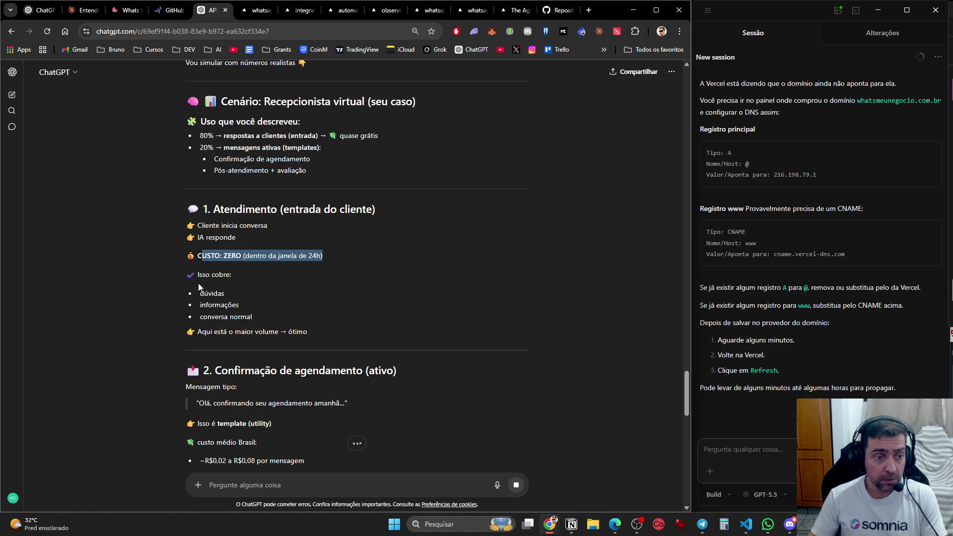
pyautogui.scroll(-4, 263, 330)
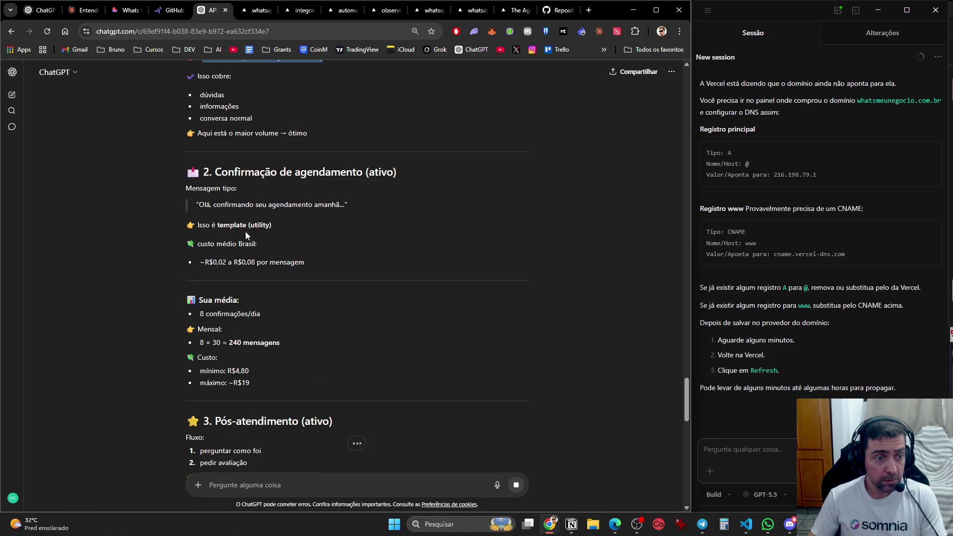
pyautogui.moveTo(193, 268); pyautogui.dragTo(301, 263)
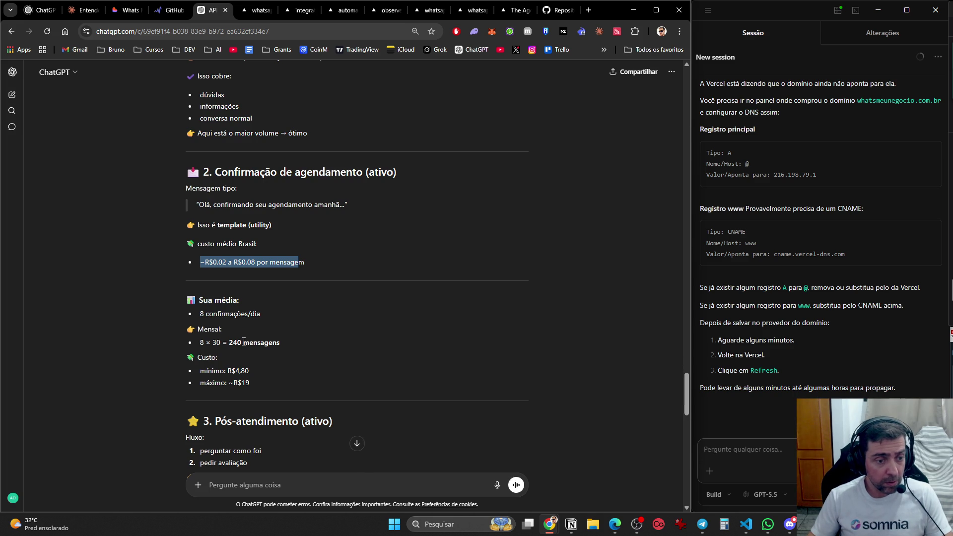
pyautogui.scroll(-3, 237, 381)
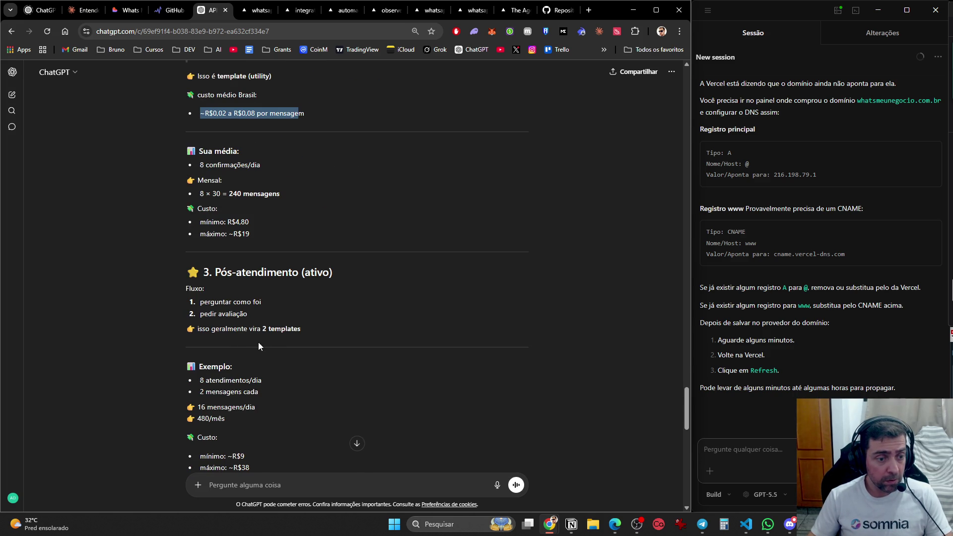
pyautogui.scroll(-3, 264, 353)
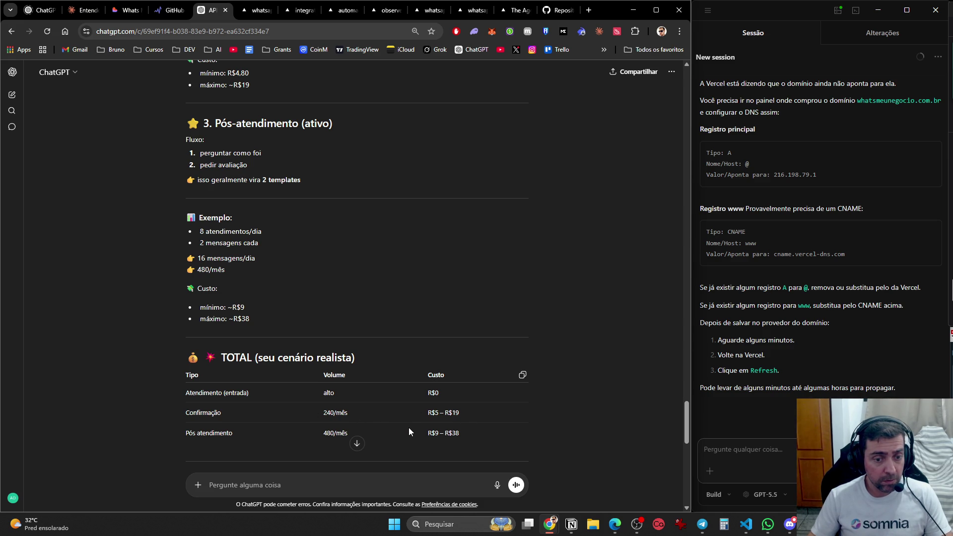
pyautogui.scroll(-2, 334, 413)
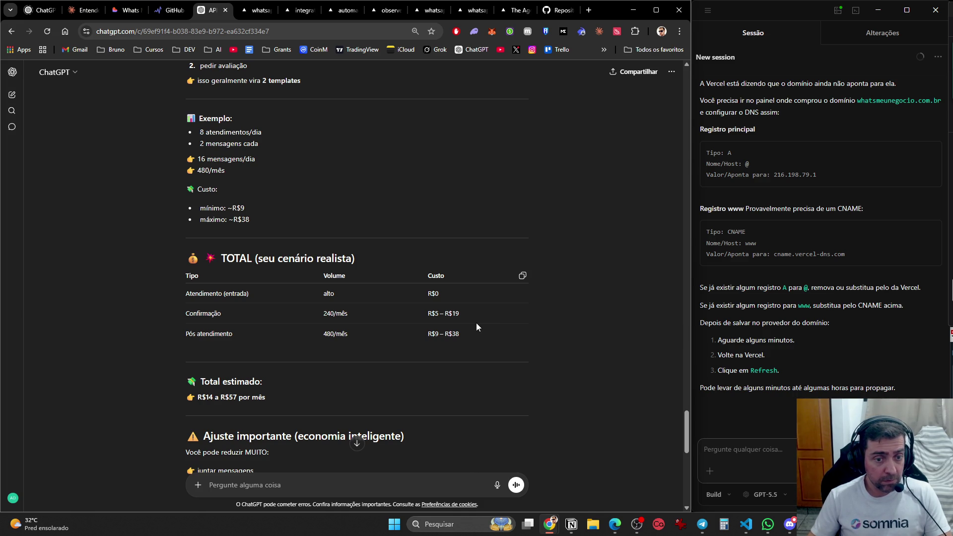
pyautogui.click(392, 369)
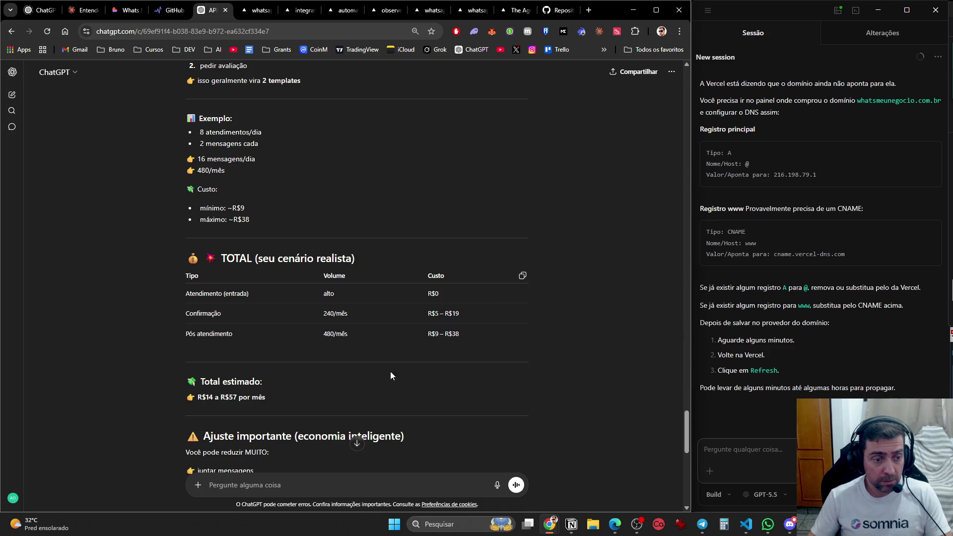
pyautogui.scroll(-3, 377, 379)
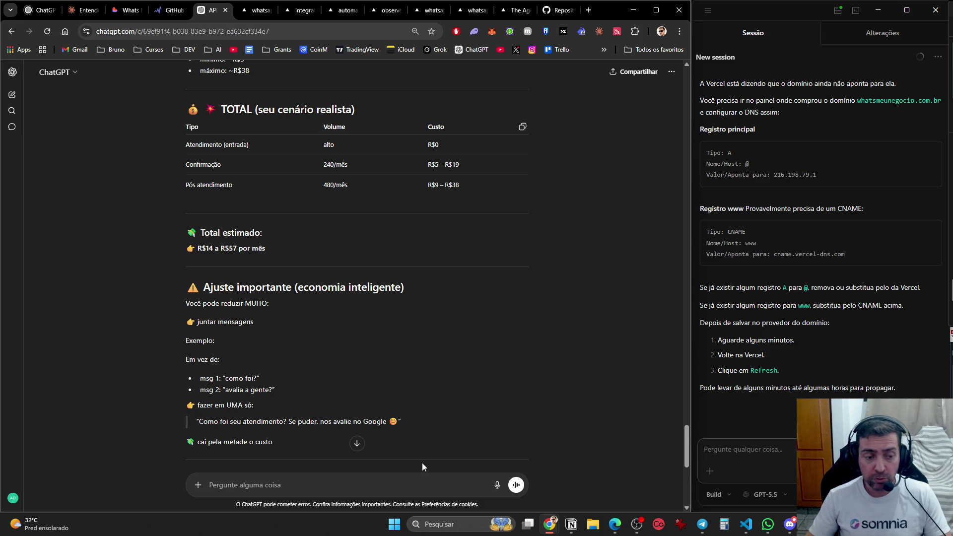
pyautogui.scroll(-3, 435, 399)
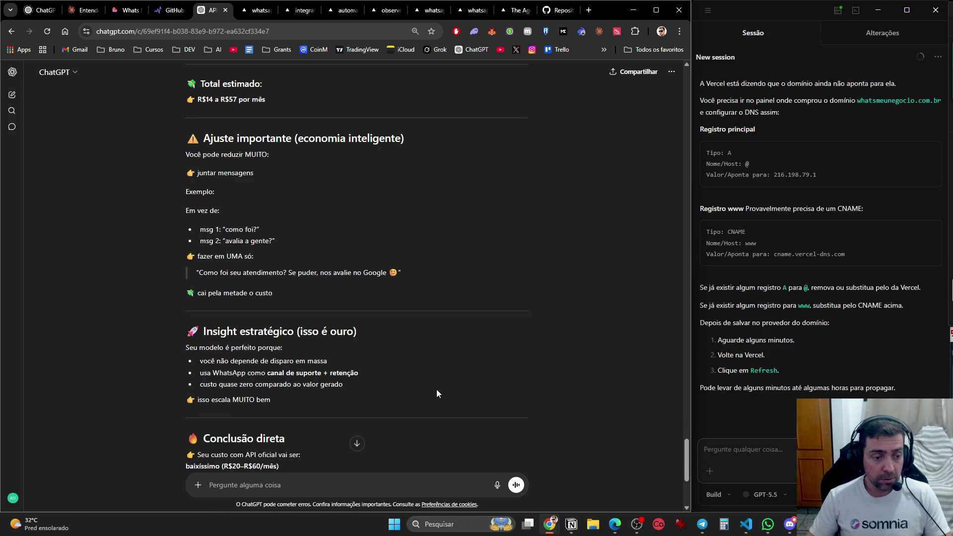
pyautogui.scroll(-2, 436, 390)
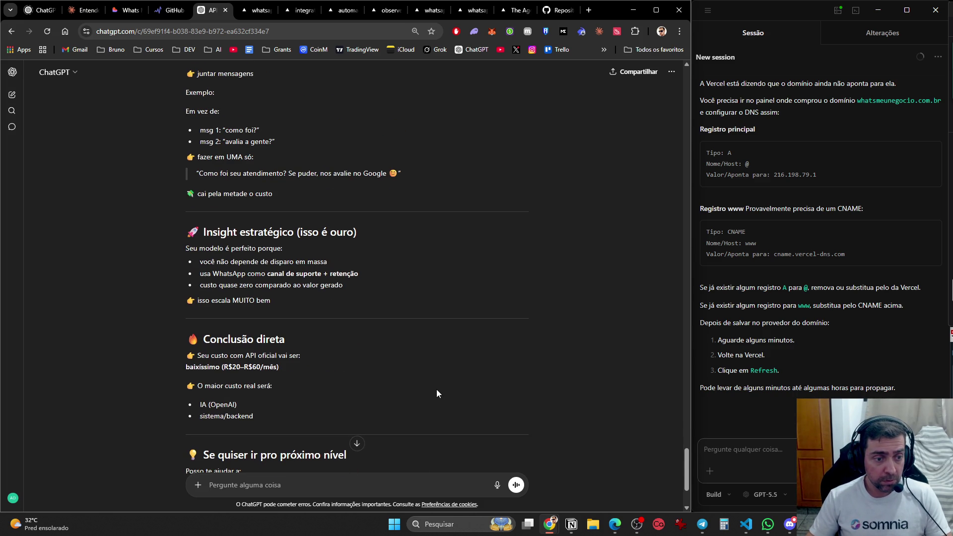
pyautogui.scroll(-3, 436, 392)
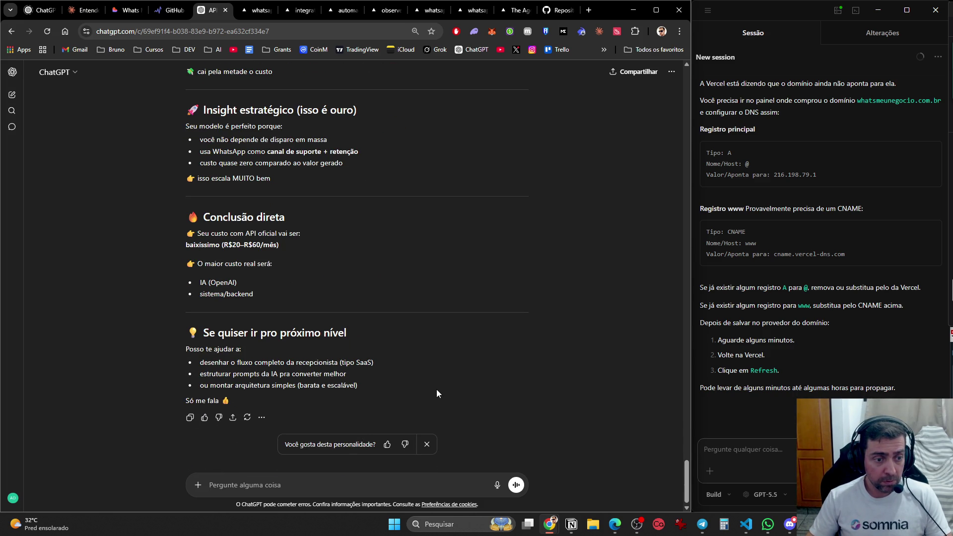
pyautogui.scroll(4, 442, 373)
pyautogui.scroll(9, 442, 370)
pyautogui.scroll(-4, 442, 373)
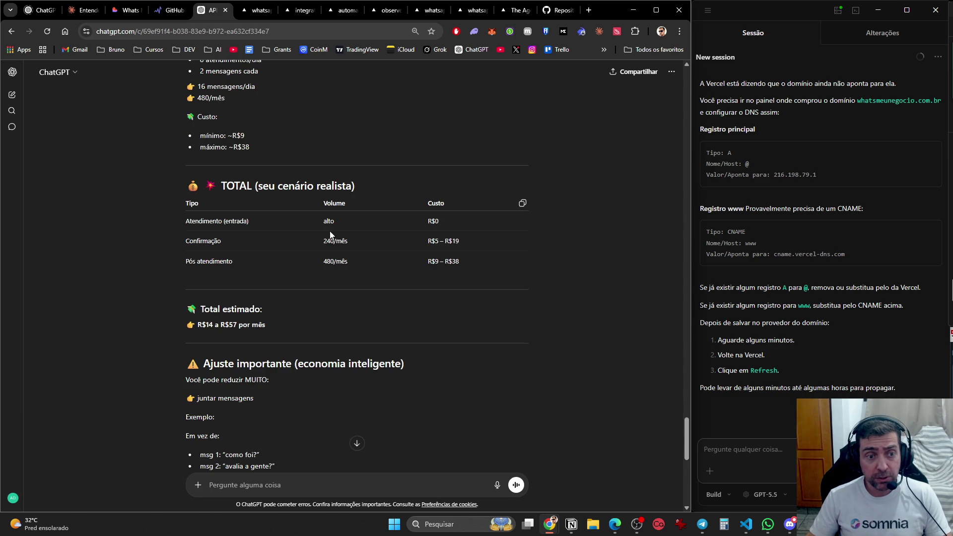
pyautogui.scroll(3, 350, 268)
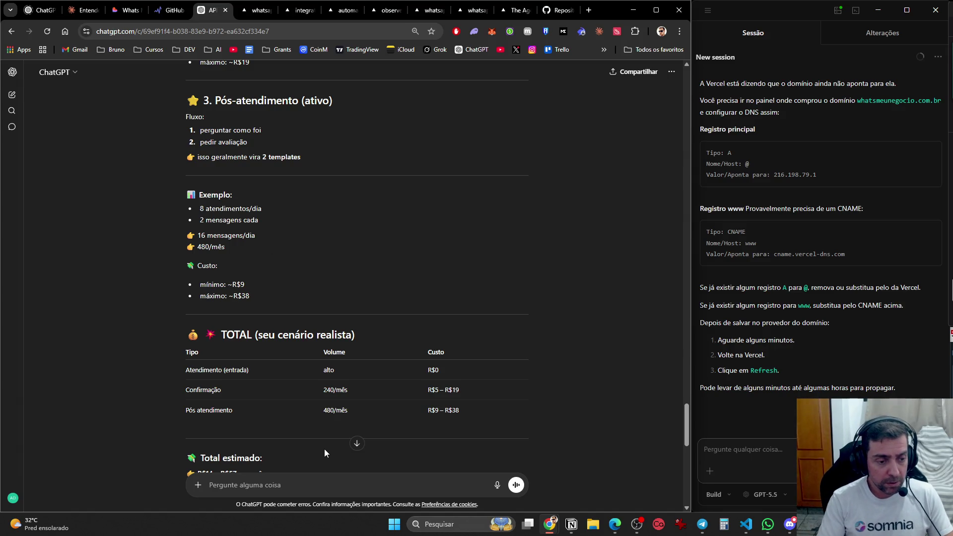
# - Ask what the AI would cost via API, researching GPT, Gemini and Claude pricing
pyautogui.write('E agora o custo pro')
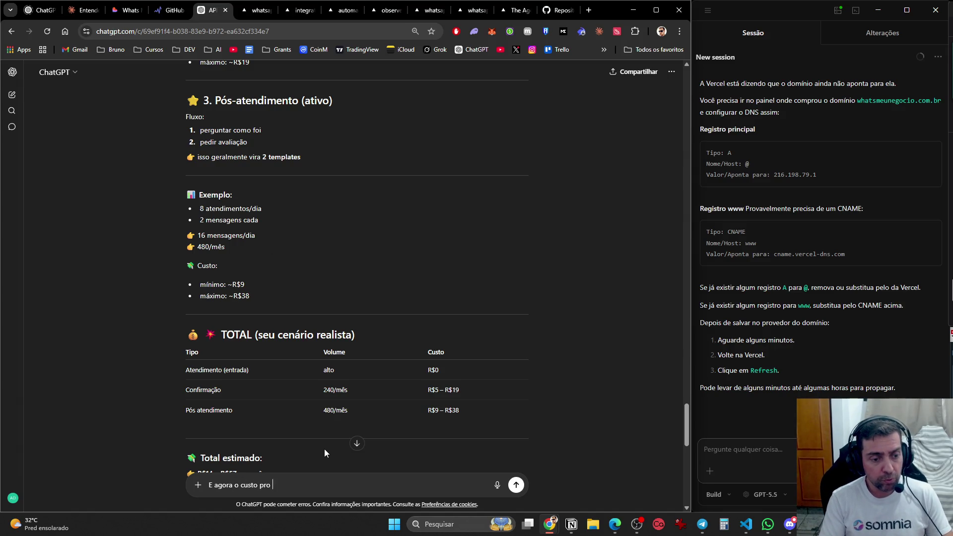
pyautogui.press('BackSpace')
pyautogui.press('BackSpace')
pyautogui.write('or ')
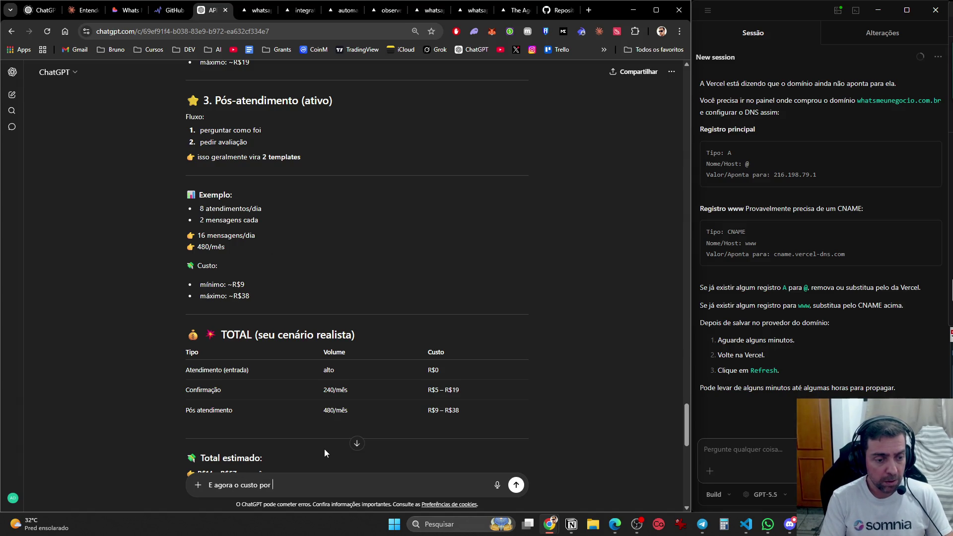
pyautogui.write('ia, pra fazer isso.')
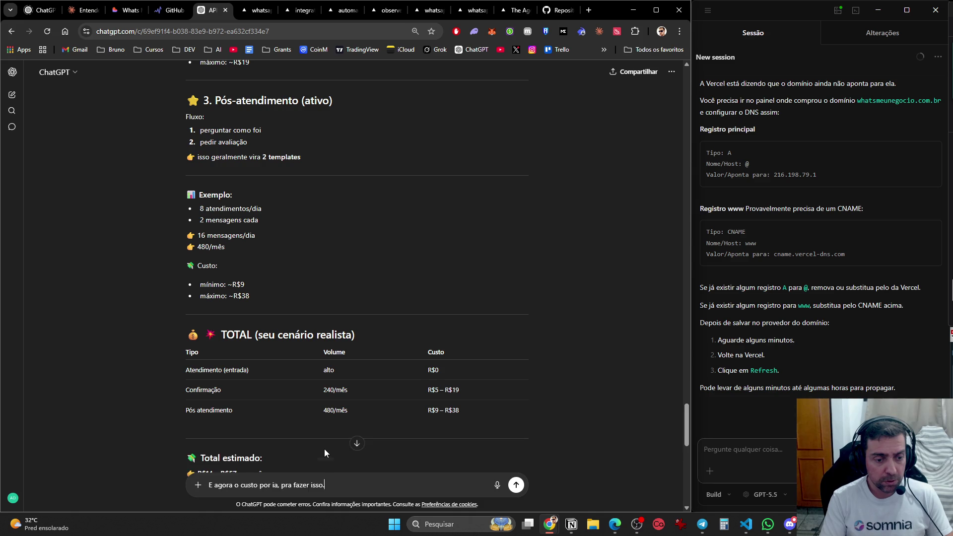
pyautogui.hotkey('shift', 'Return')
pyautogui.write('TEria q')
pyautogui.click(497, 485)
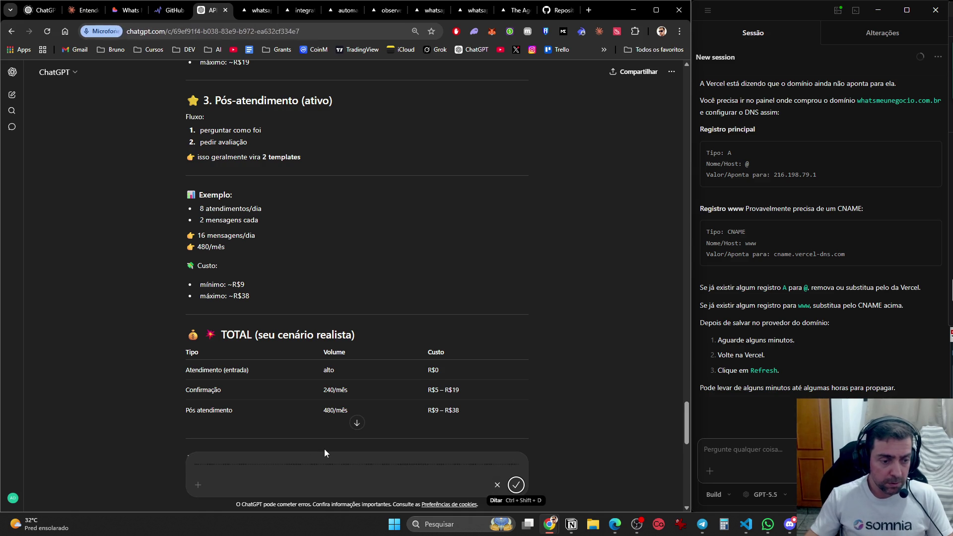
pyautogui.click(491, 480)
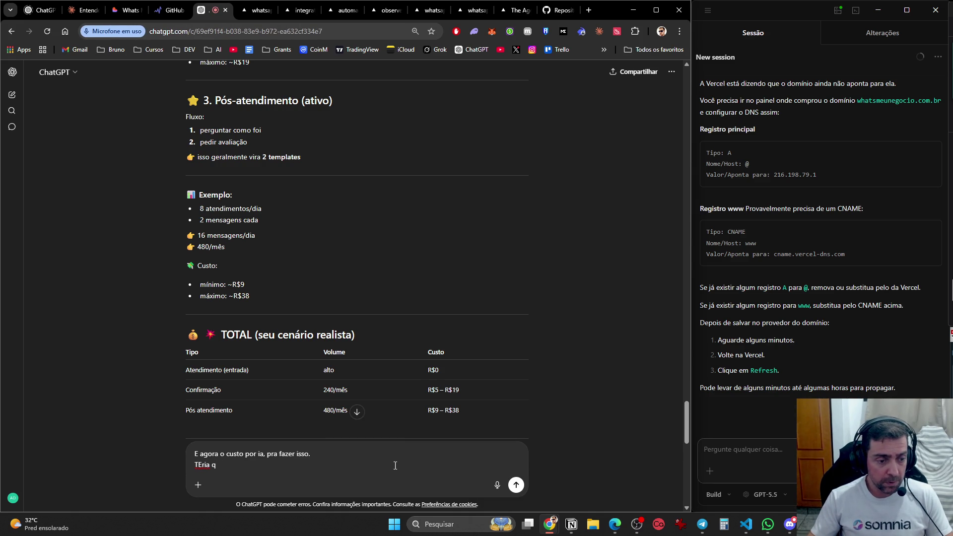
pyautogui.write(' ser via api')
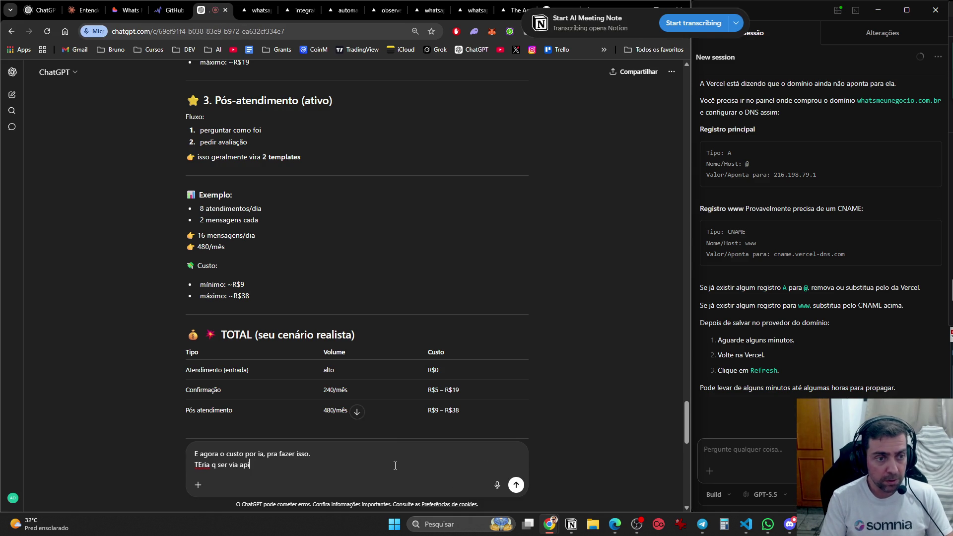
pyautogui.write(' né, ')
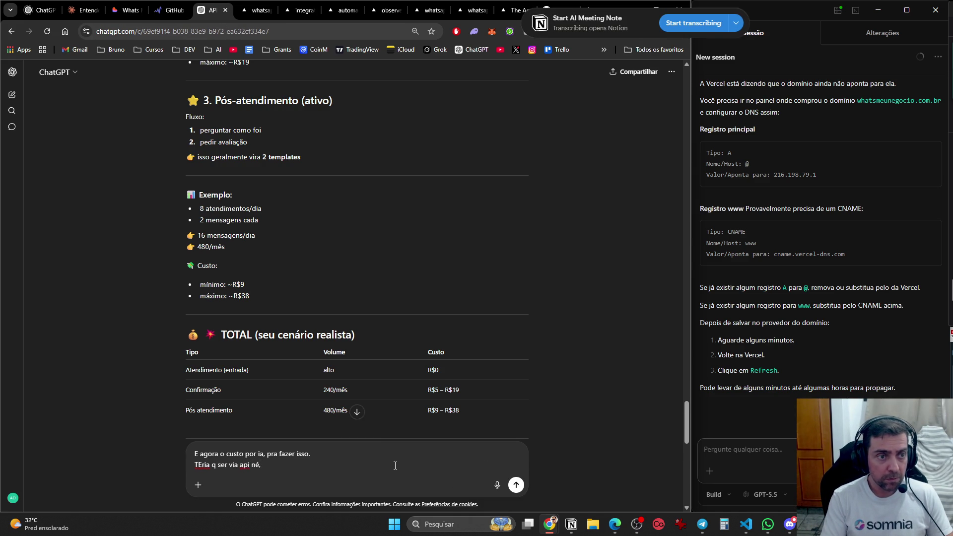
pyautogui.write('faz uma pesquisa')
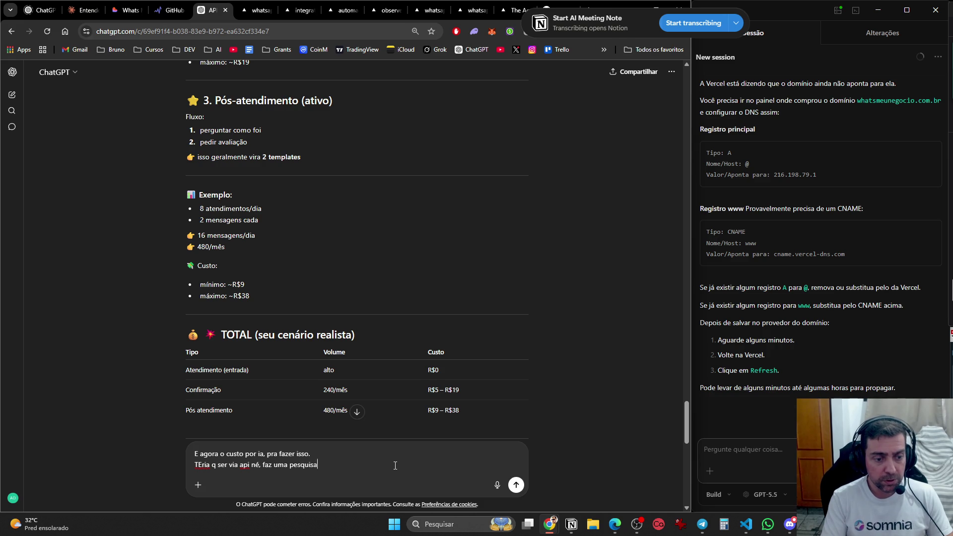
pyautogui.write(' usando o gpt,')
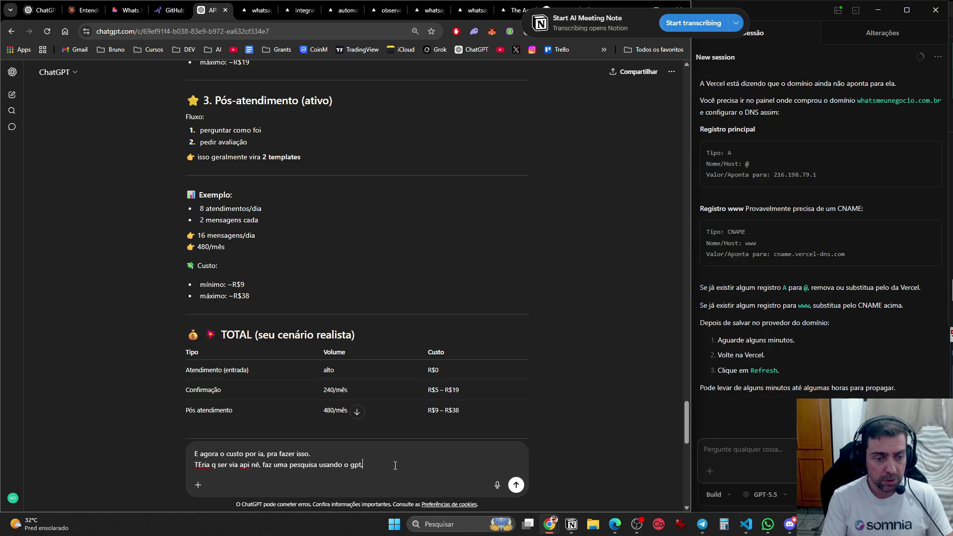
pyautogui.write(' gemini e ')
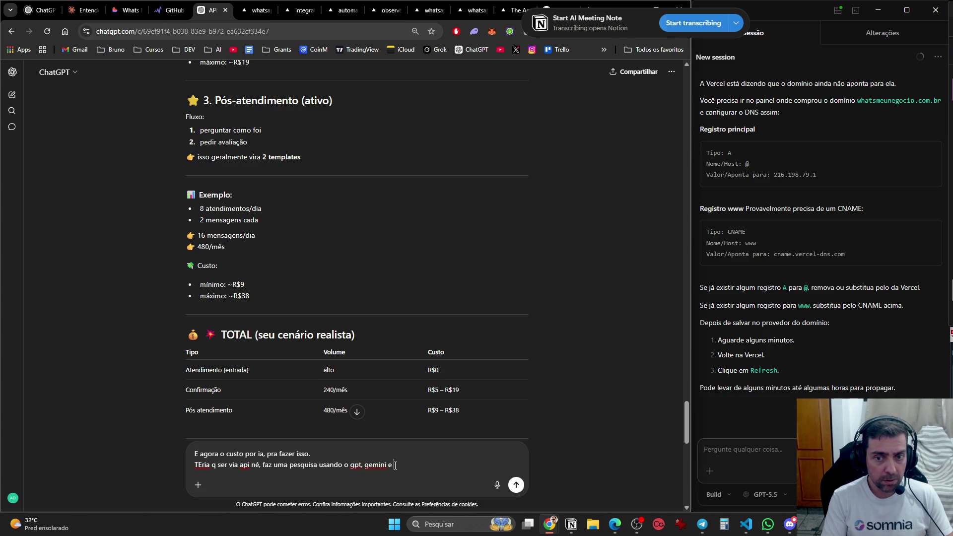
pyautogui.write('claude')
pyautogui.press('Return')
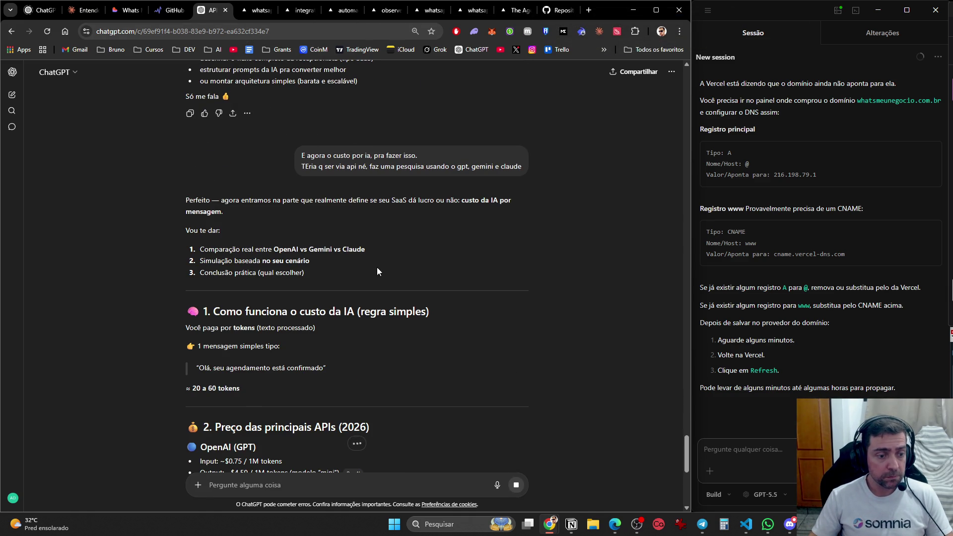
pyautogui.scroll(-3, 350, 326)
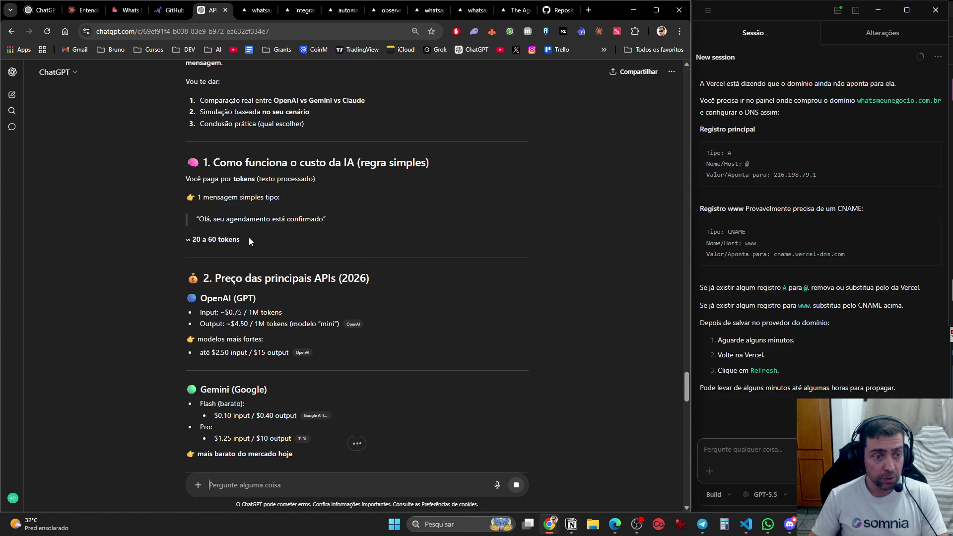
pyautogui.scroll(-2, 268, 240)
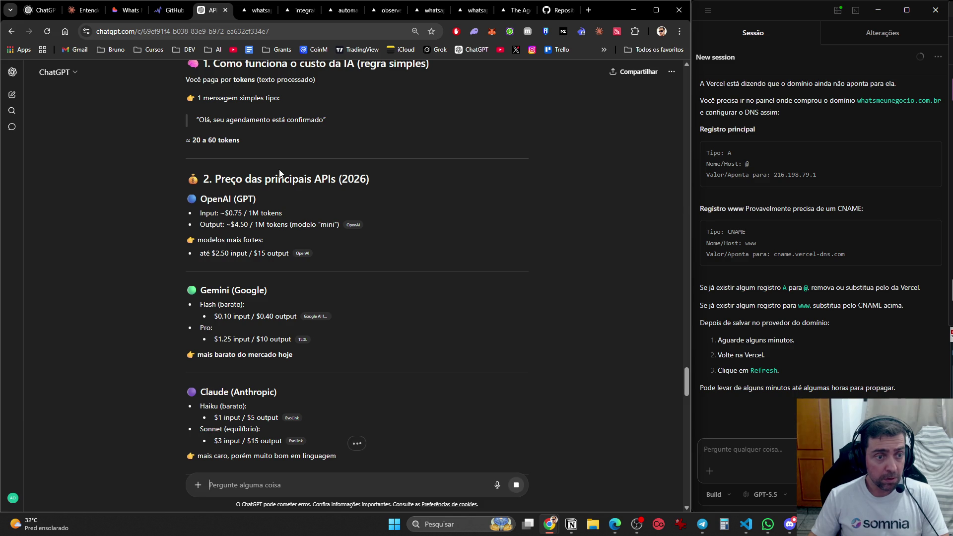
pyautogui.scroll(1, 285, 181)
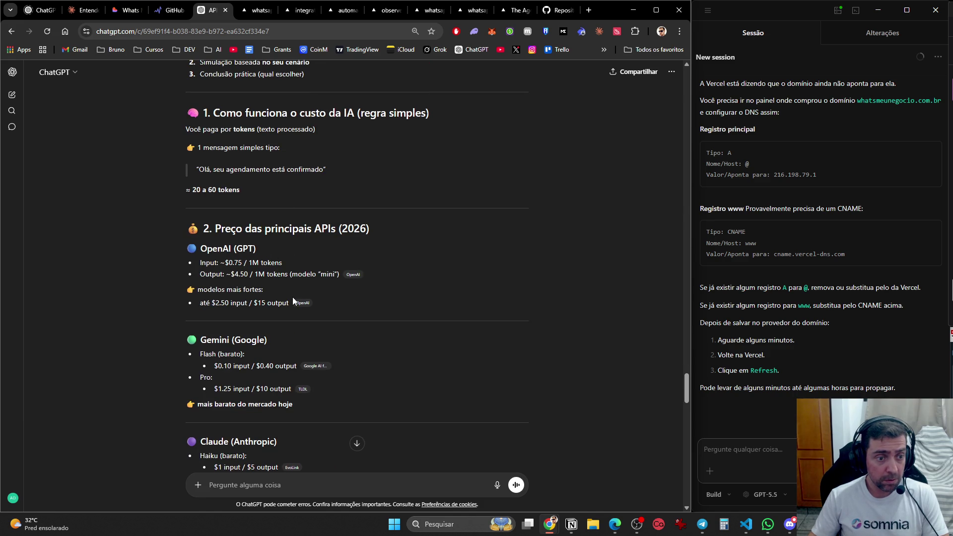
pyautogui.scroll(-2, 292, 298)
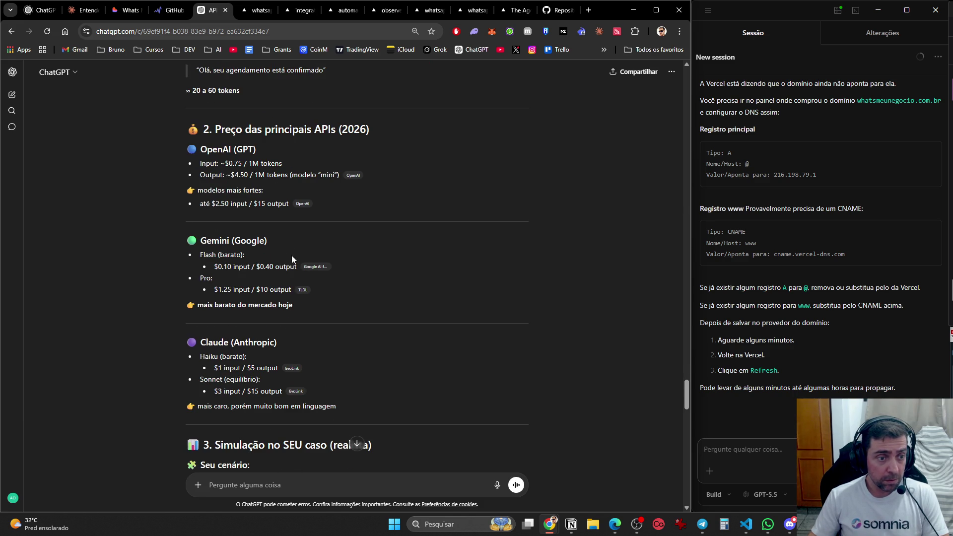
pyautogui.scroll(-2, 253, 283)
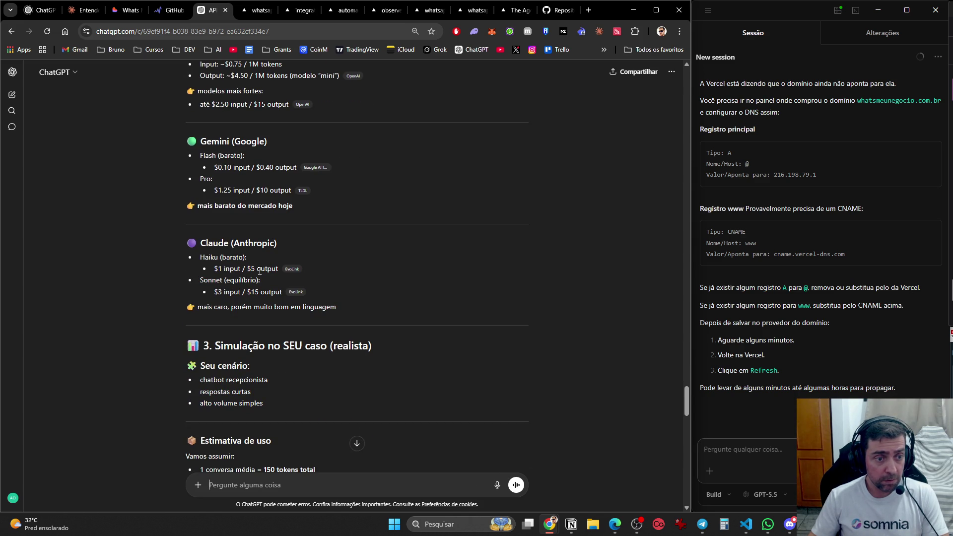
pyautogui.scroll(3, 276, 270)
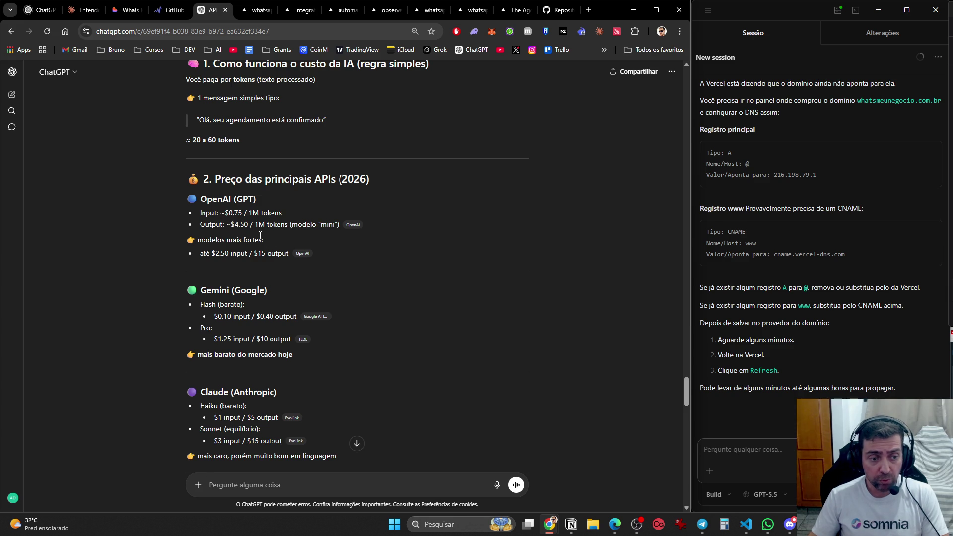
pyautogui.scroll(-2, 239, 314)
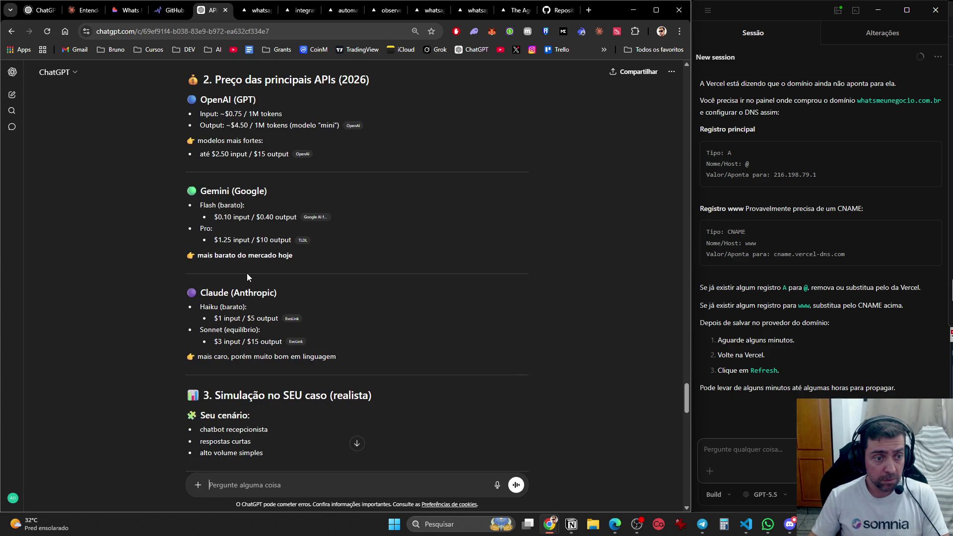
pyautogui.scroll(-3, 247, 276)
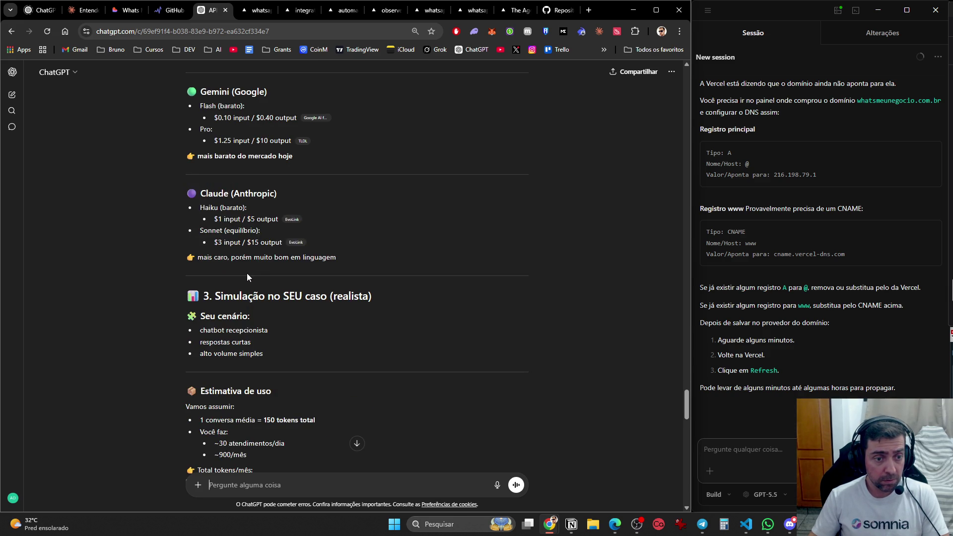
pyautogui.scroll(-2, 247, 281)
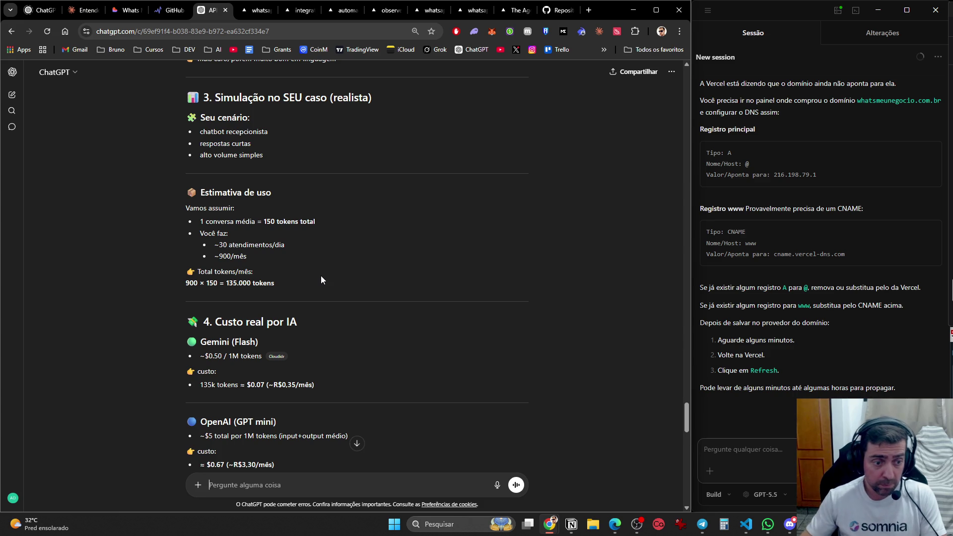
pyautogui.scroll(-2, 320, 280)
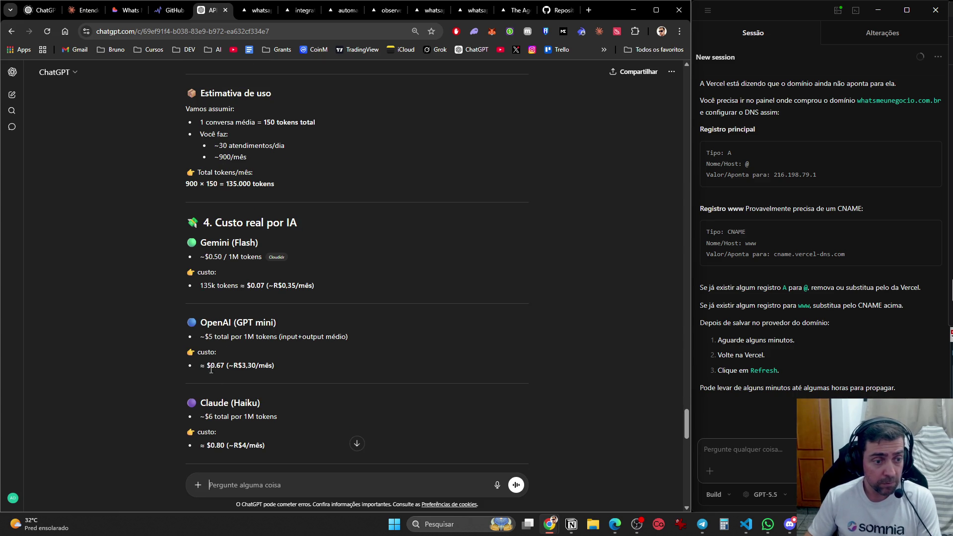
pyautogui.scroll(-6, 388, 325)
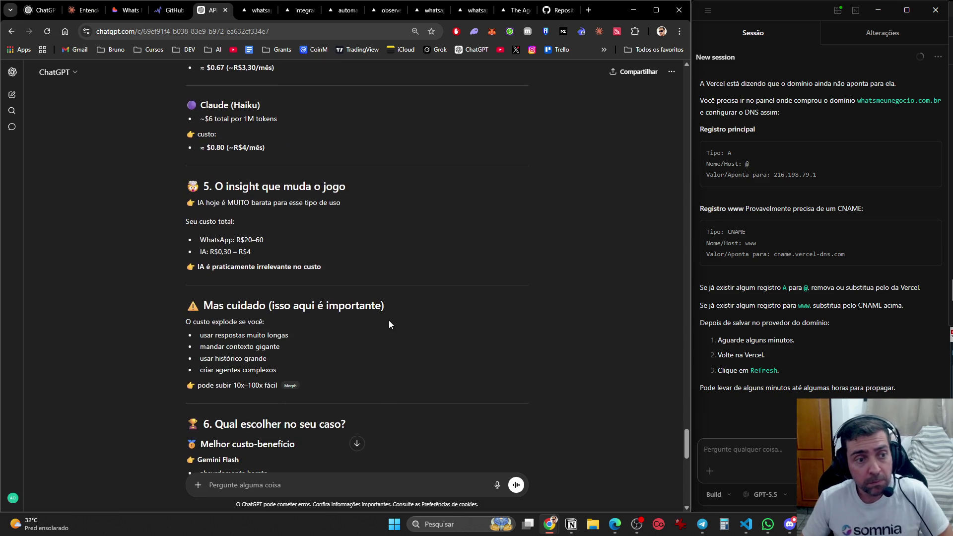
pyautogui.scroll(3, 387, 317)
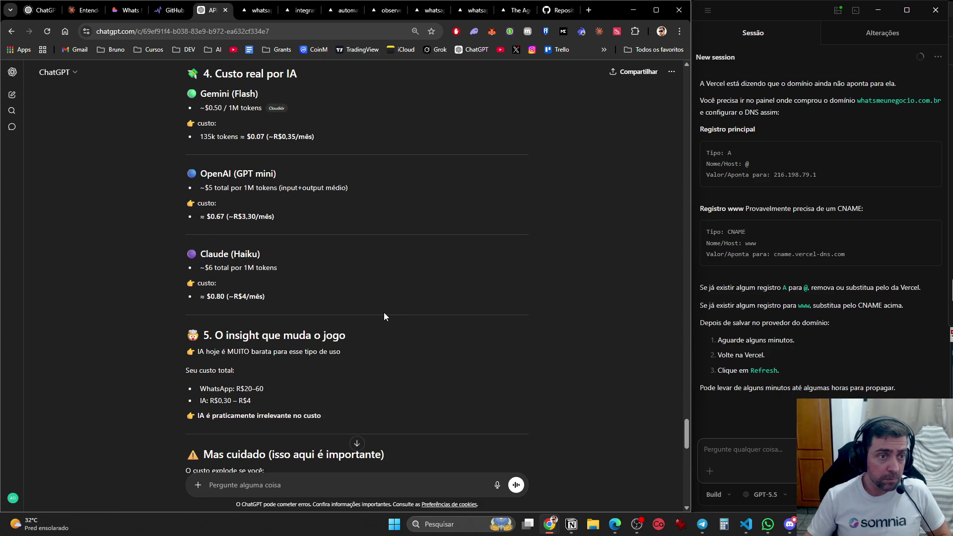
pyautogui.scroll(-5, 384, 316)
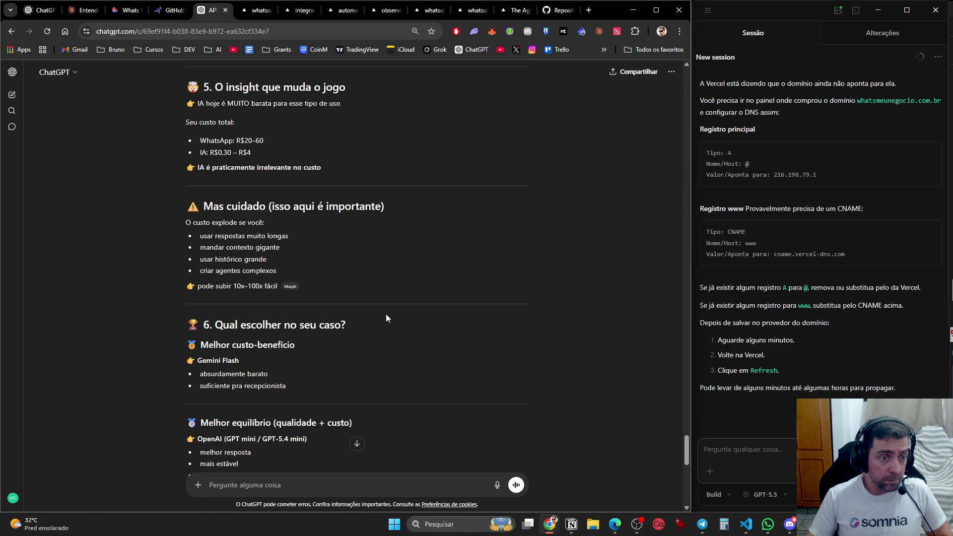
pyautogui.scroll(-5, 392, 294)
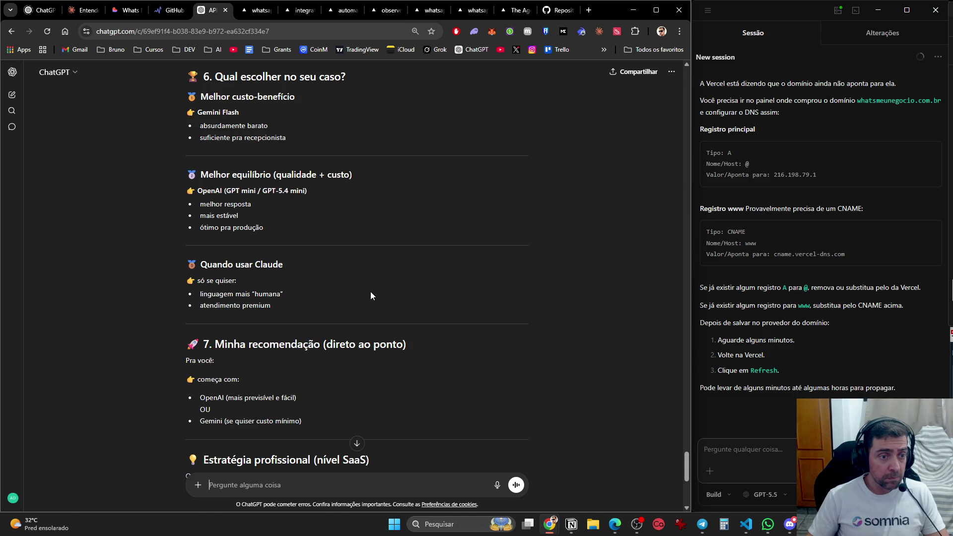
pyautogui.scroll(-4, 370, 296)
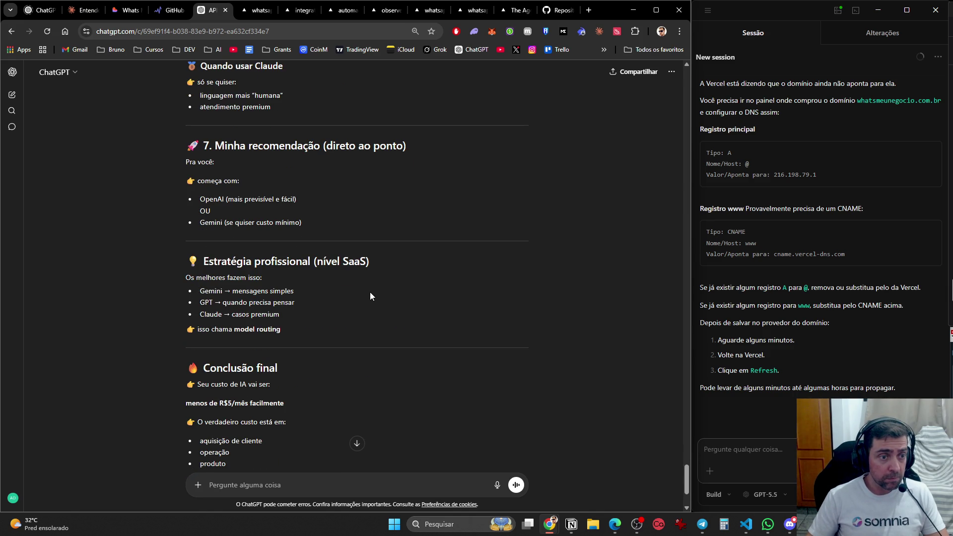
pyautogui.scroll(-3, 371, 303)
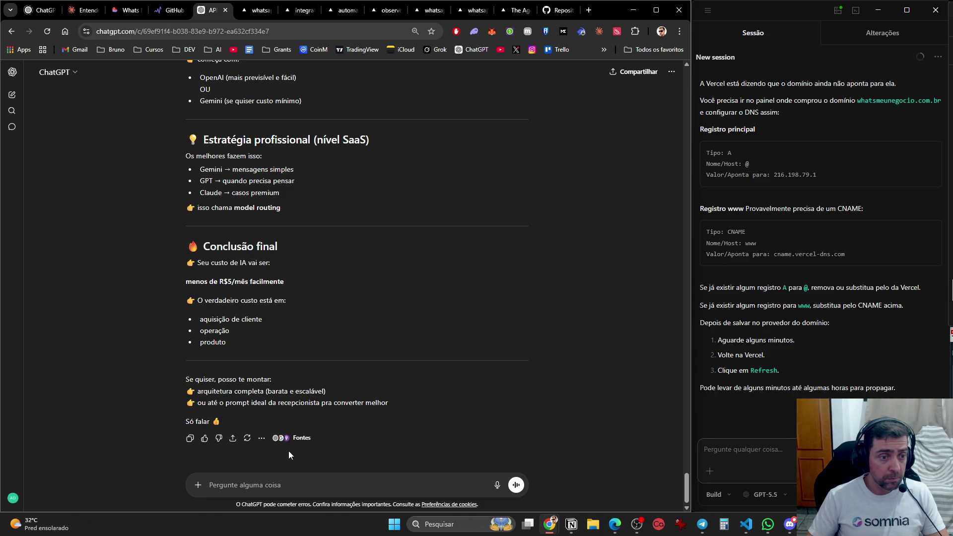
# - Ask ChatGPT to sum WhatsApp API and Gemini costs, calculating 500 tokens per conversation
pyautogui.write('soma a')
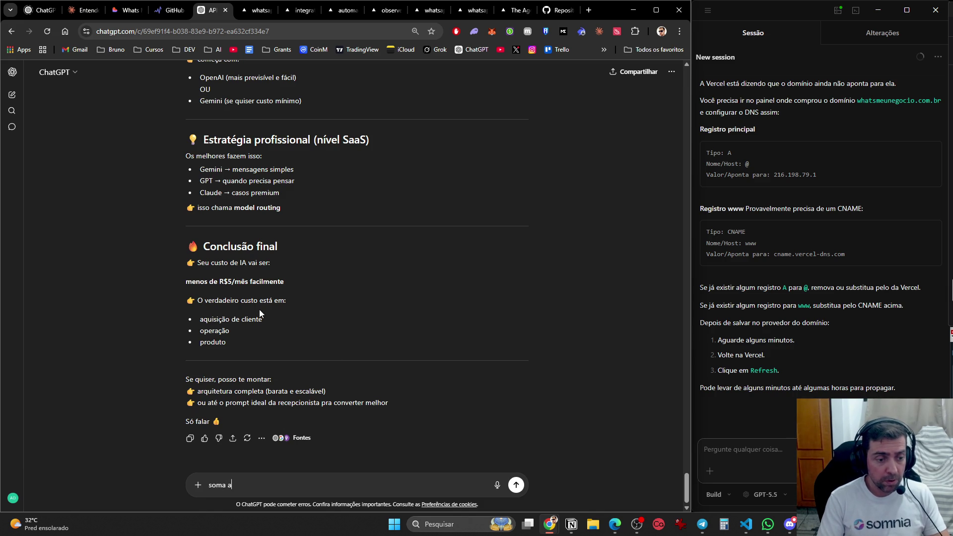
pyautogui.write('gora os valores, de')
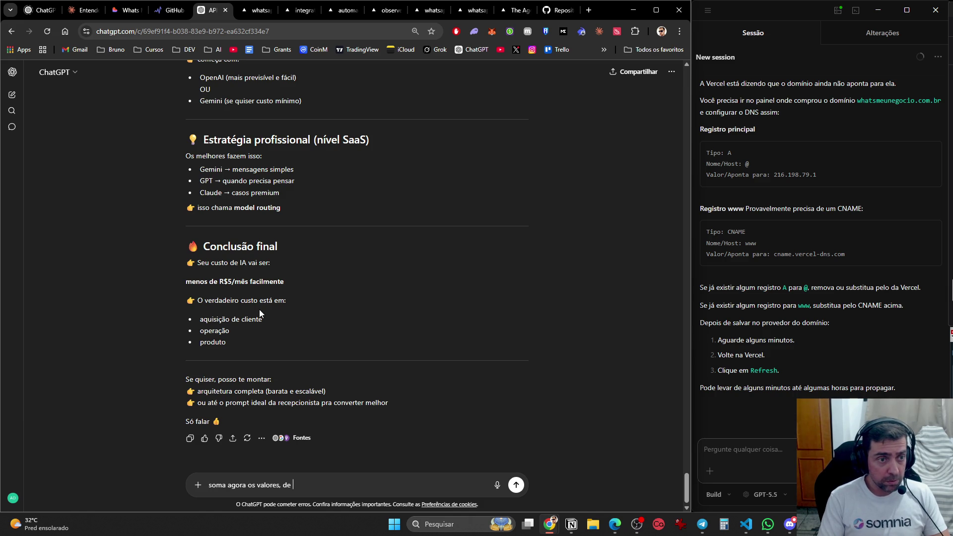
pyautogui.write('api ww')
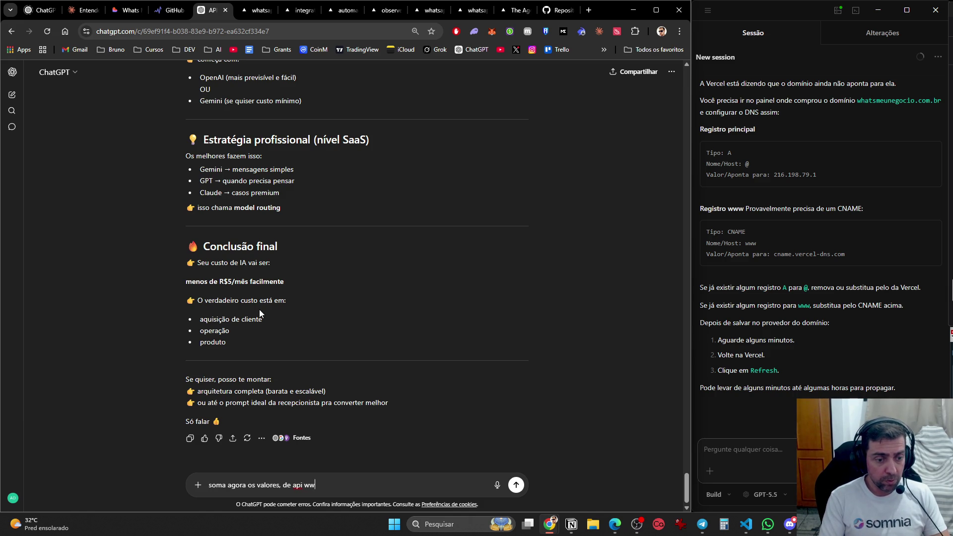
pyautogui.press('BackSpace')
pyautogui.write('ahts e gemini.')
pyautogui.hotkey('shift', 'Return')
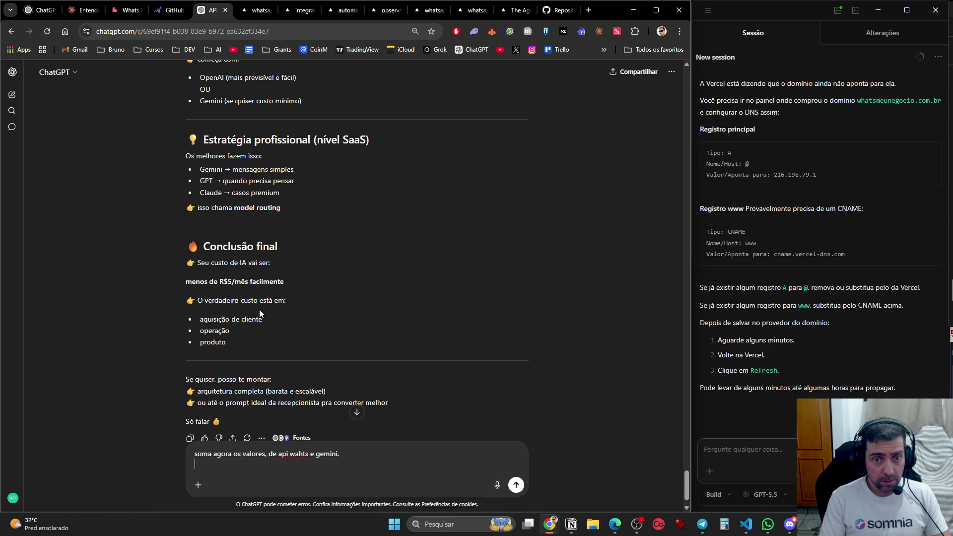
pyautogui.write('E')
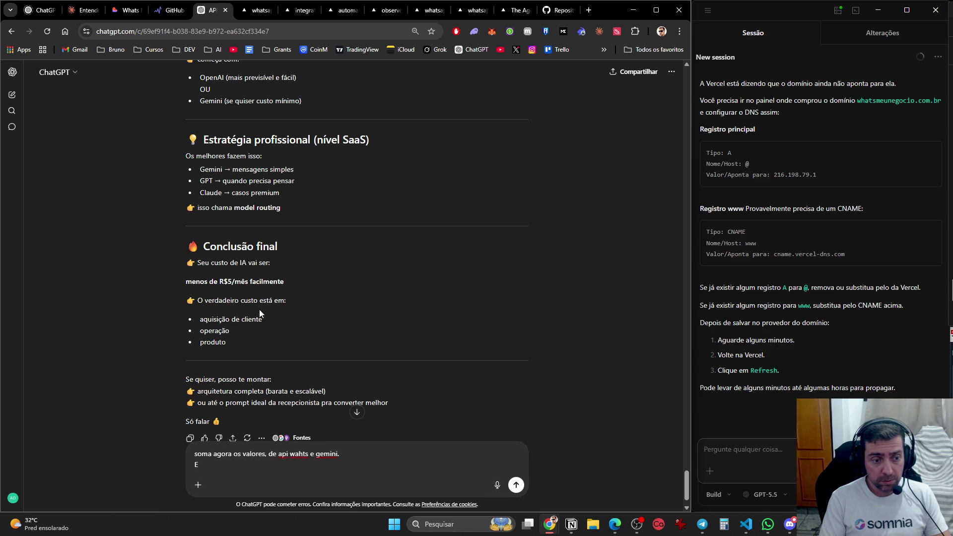
pyautogui.press('BackSpace')
pyautogui.write('e Ca')
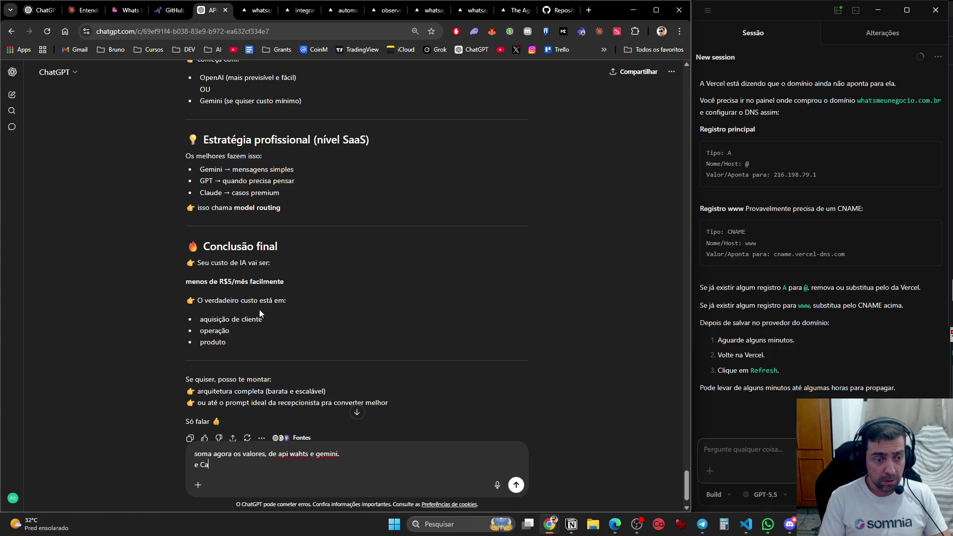
pyautogui.write('lcula 500 toke')
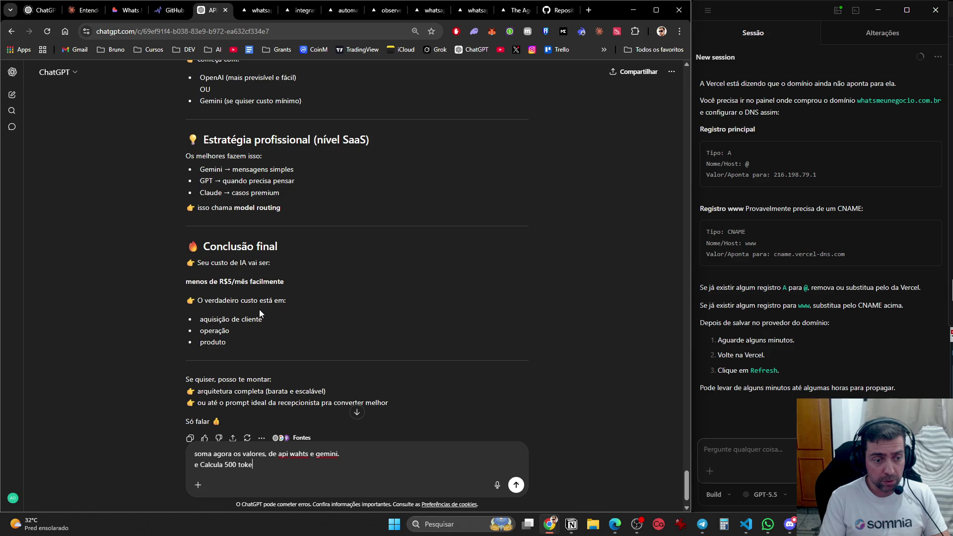
pyautogui.write('ns por conversa')
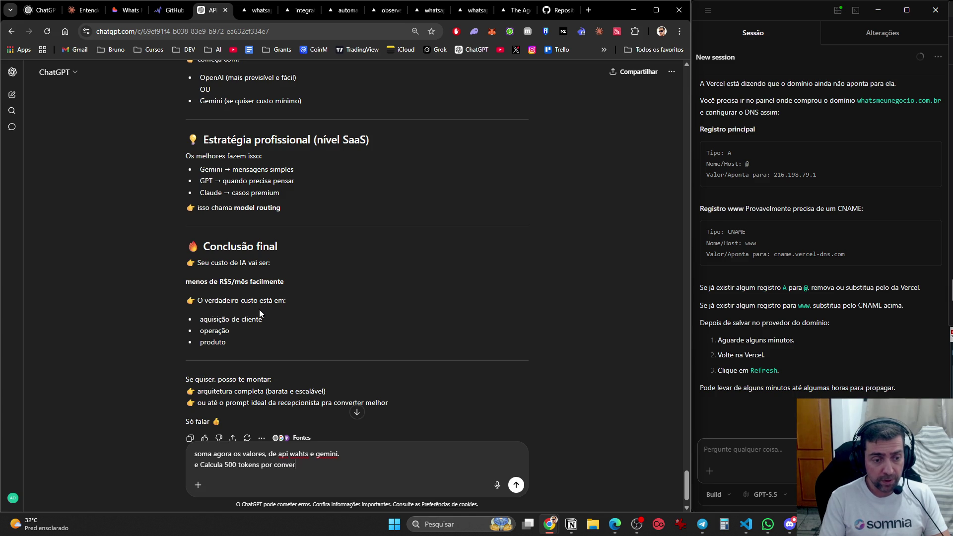
pyautogui.press('Return')
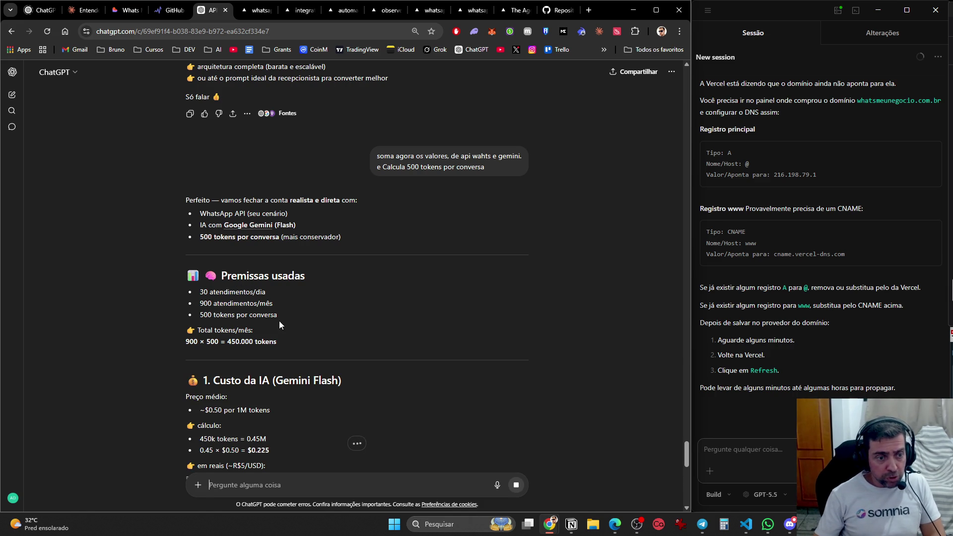
# - Read through the combined-cost reply, highlighting the total of R$15 a R$58 por mês
pyautogui.scroll(-2, 279, 321)
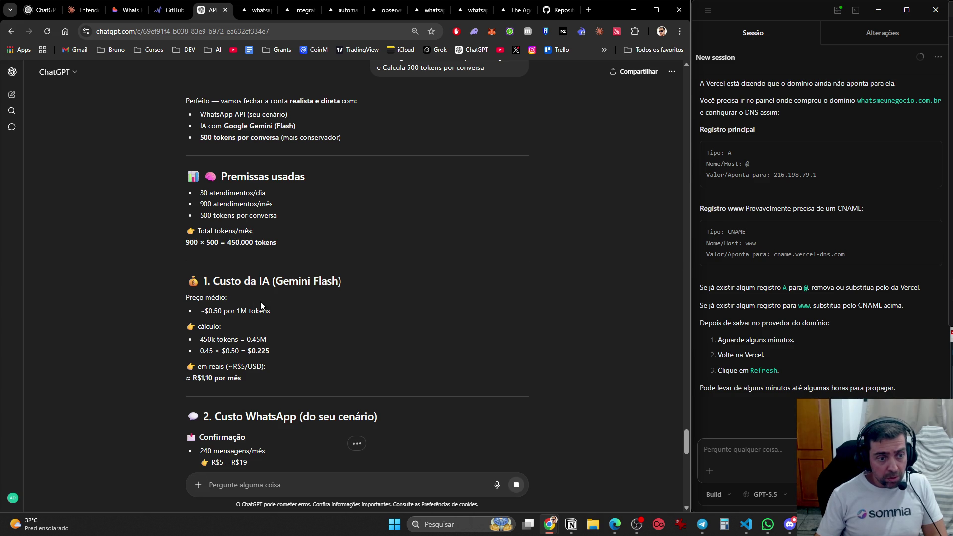
pyautogui.scroll(-2, 251, 324)
pyautogui.scroll(-2, 249, 335)
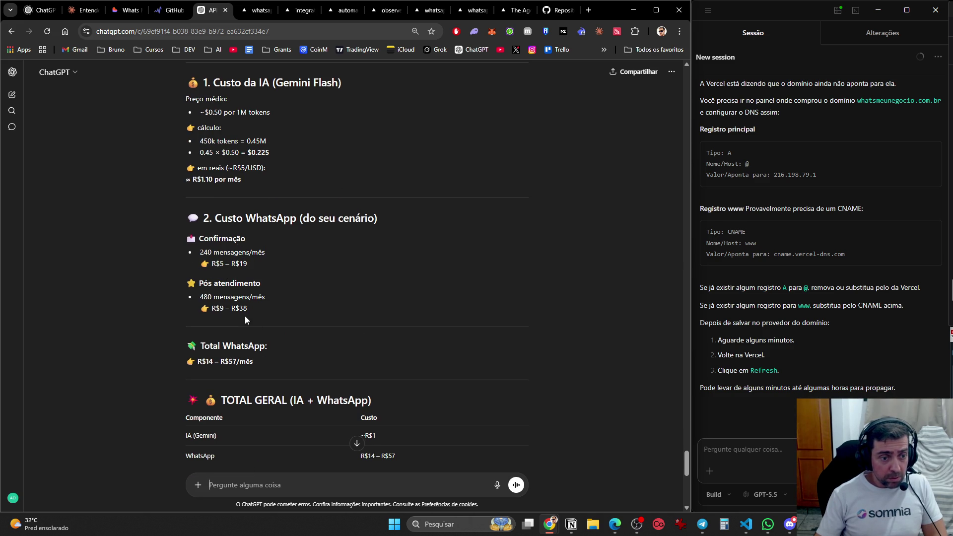
pyautogui.scroll(-2, 245, 316)
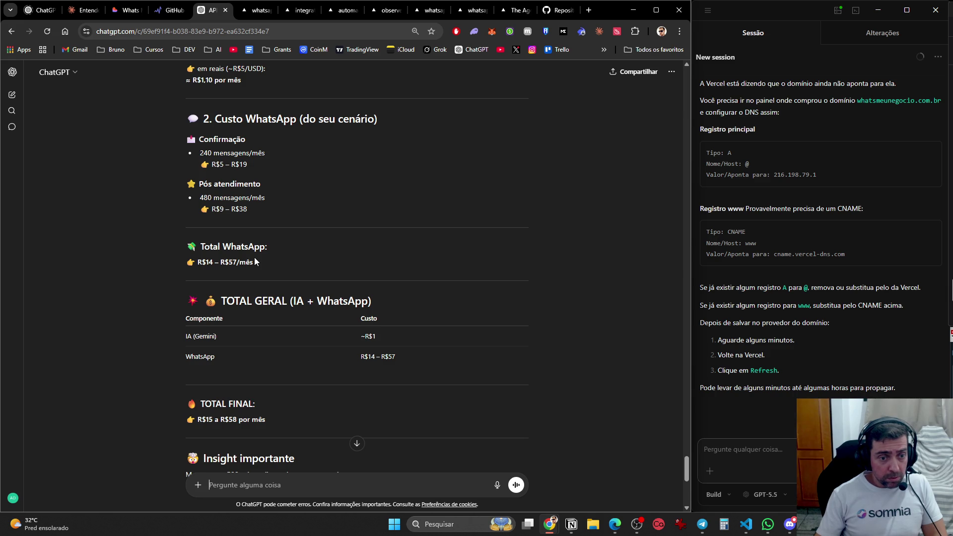
pyautogui.scroll(-4, 253, 263)
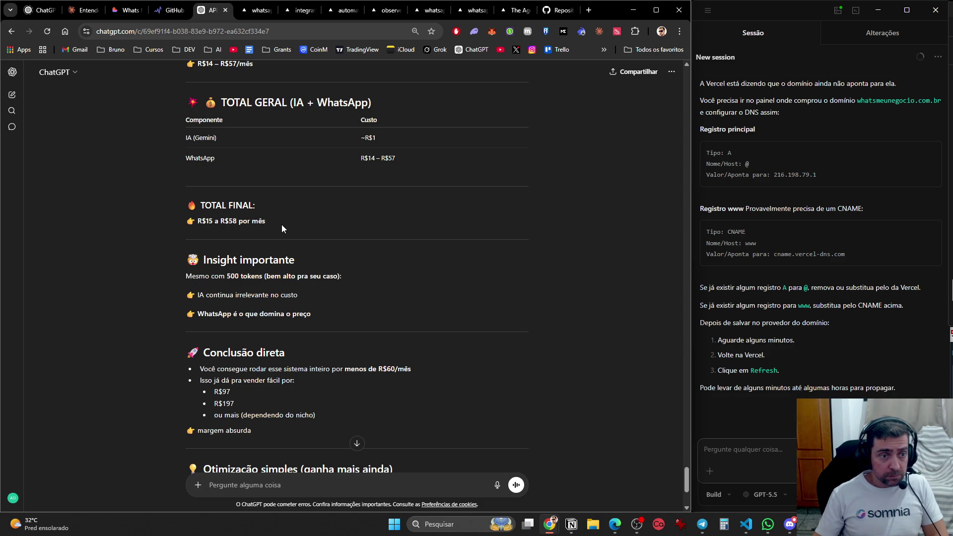
pyautogui.scroll(-2, 264, 234)
pyautogui.scroll(2, 266, 234)
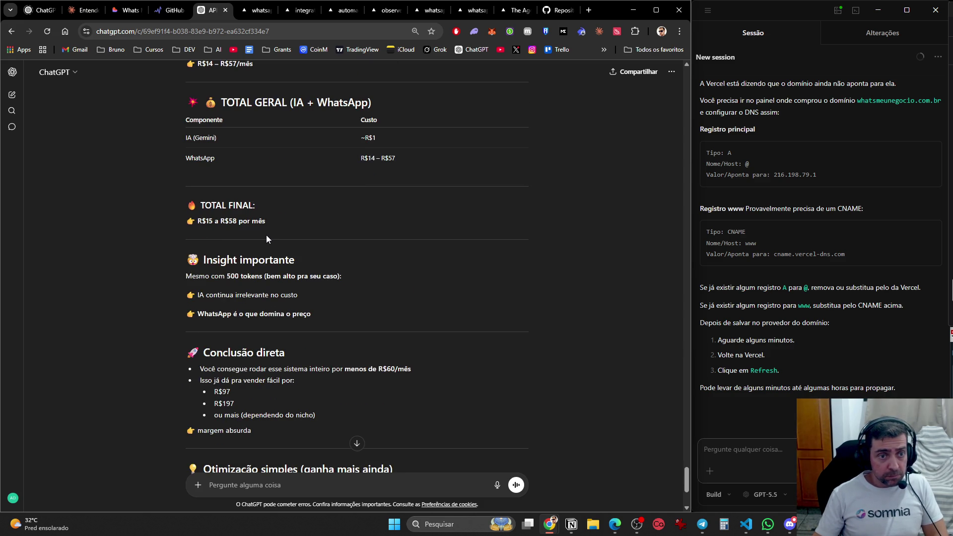
pyautogui.moveTo(211, 221); pyautogui.dragTo(276, 229)
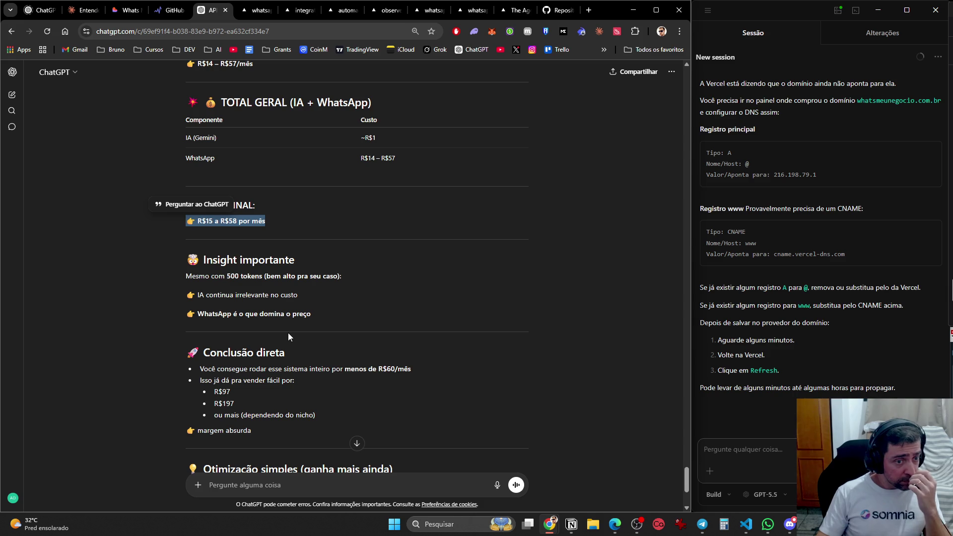
pyautogui.scroll(-3, 288, 338)
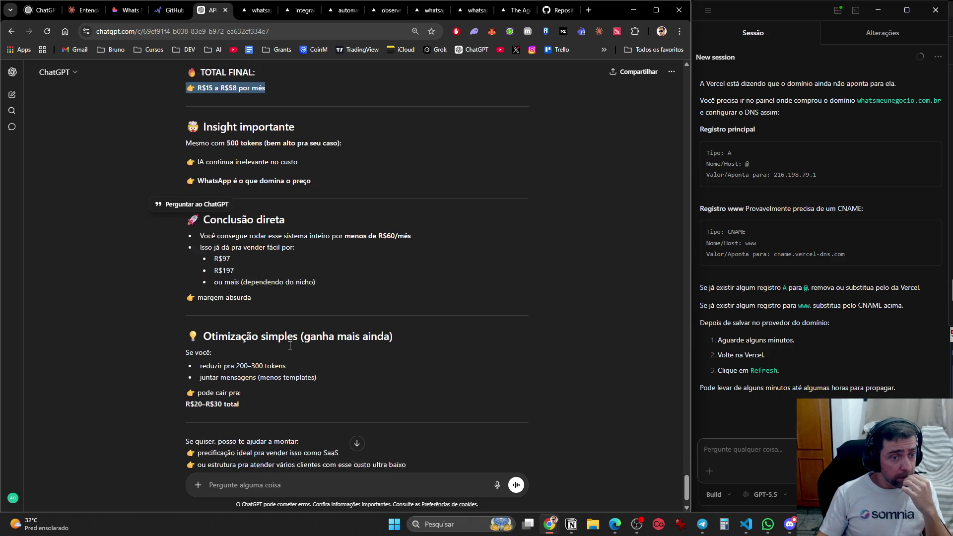
pyautogui.click(385, 257)
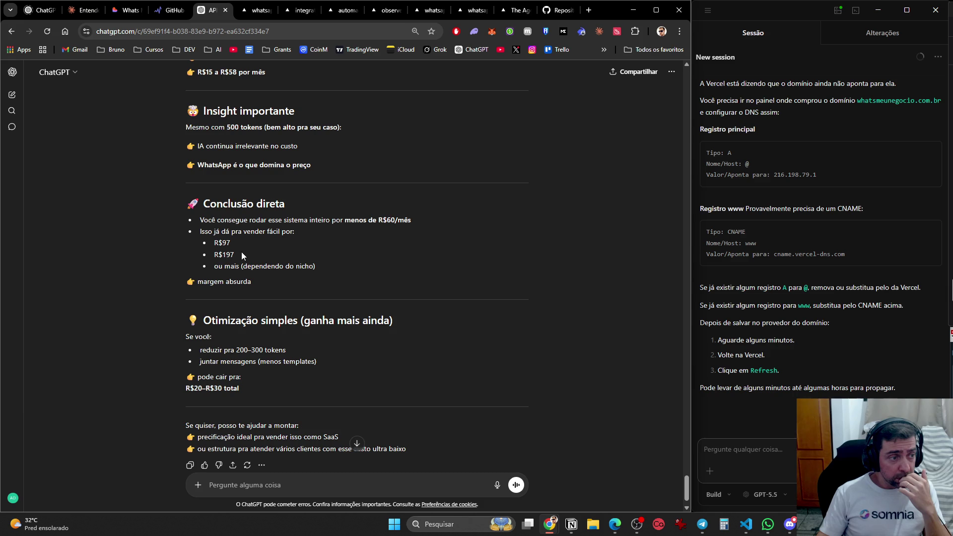
pyautogui.scroll(-1, 238, 432)
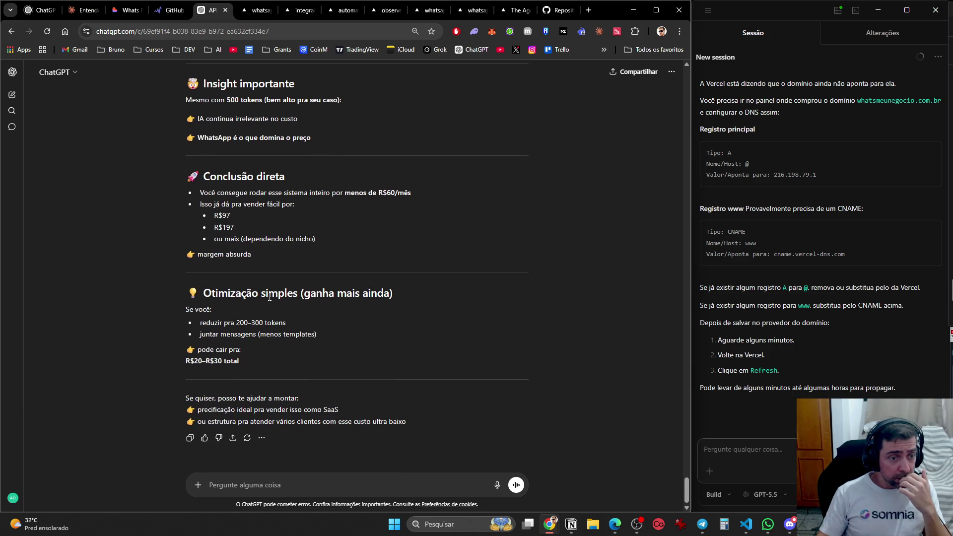
pyautogui.write('E a')
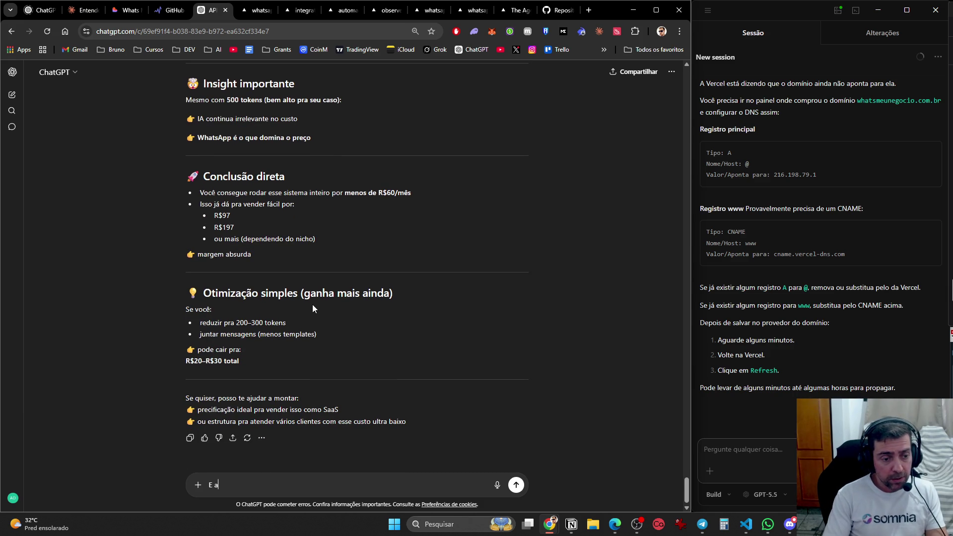
pyautogui.write('quele custo escondido')
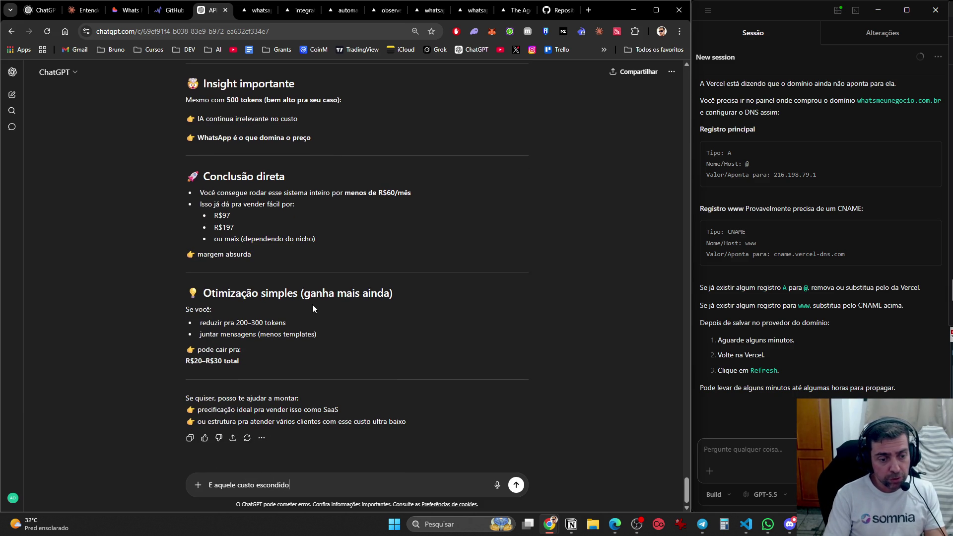
pyautogui.write(' de whats q v')
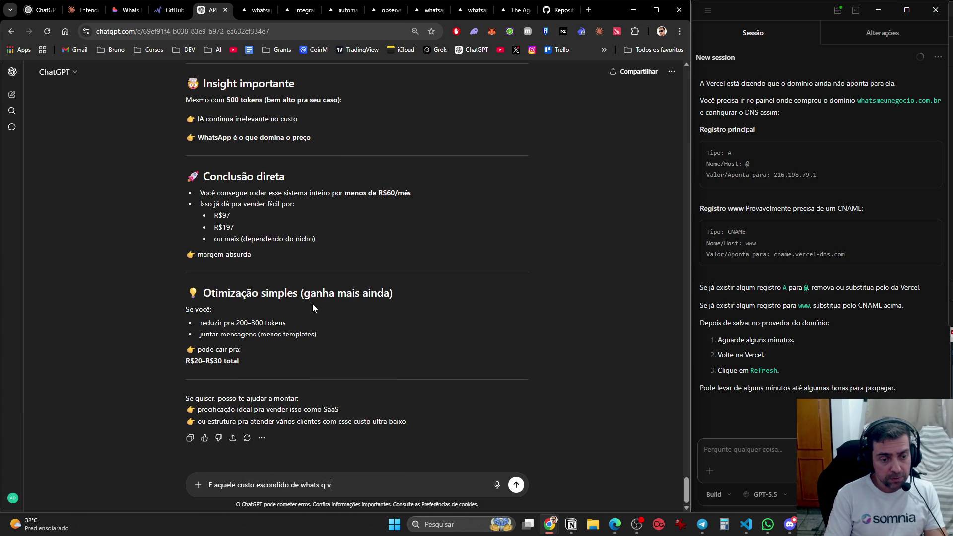
pyautogui.write('c falou, para ')
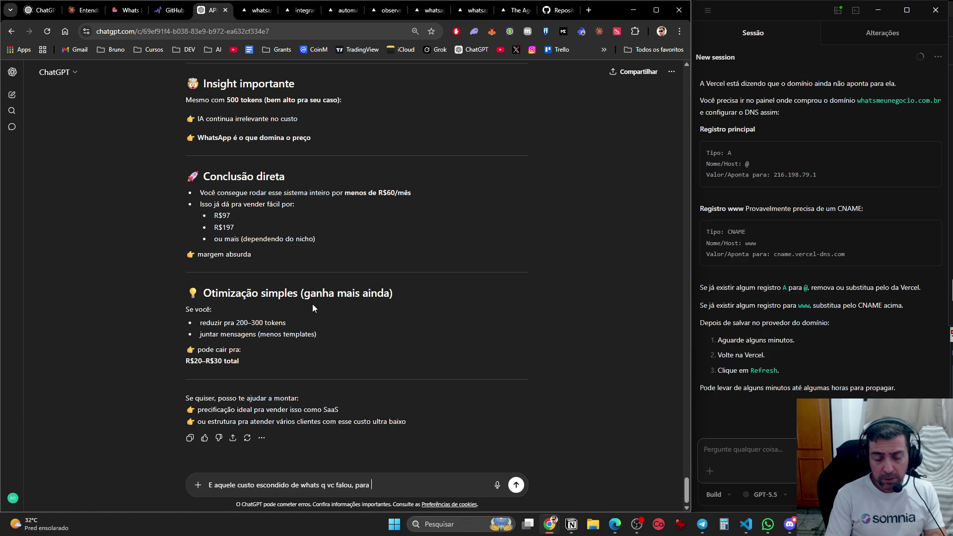
pyautogui.write('terceiros?')
pyautogui.press('Return')
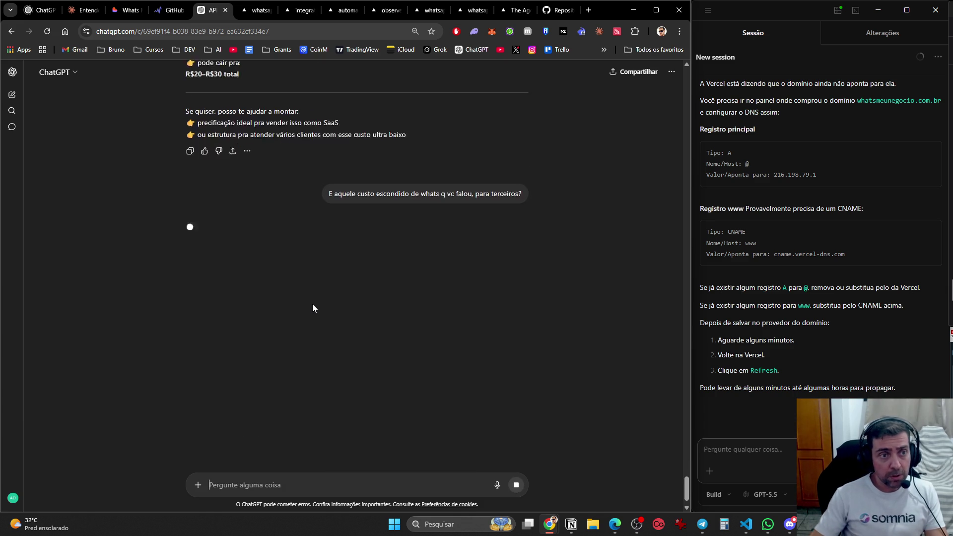
pyautogui.scroll(10, 394, 218)
pyautogui.scroll(3, 382, 233)
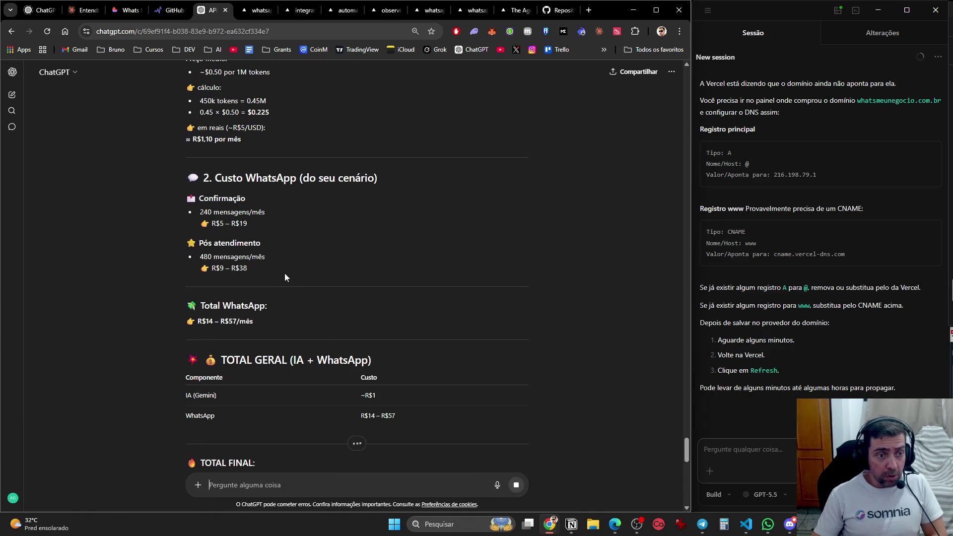
pyautogui.scroll(5, 285, 262)
pyautogui.scroll(-3, 289, 266)
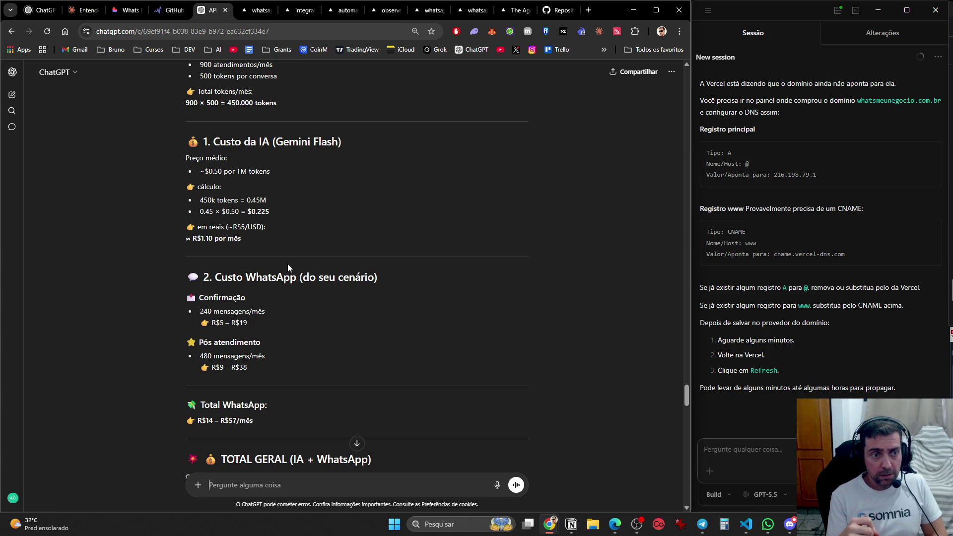
pyautogui.scroll(10, 295, 311)
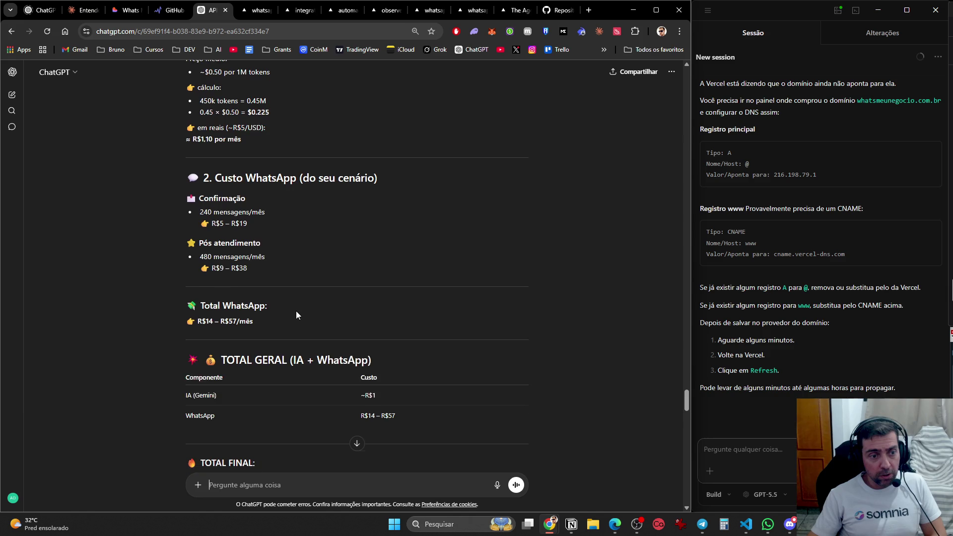
pyautogui.scroll(-5, 296, 311)
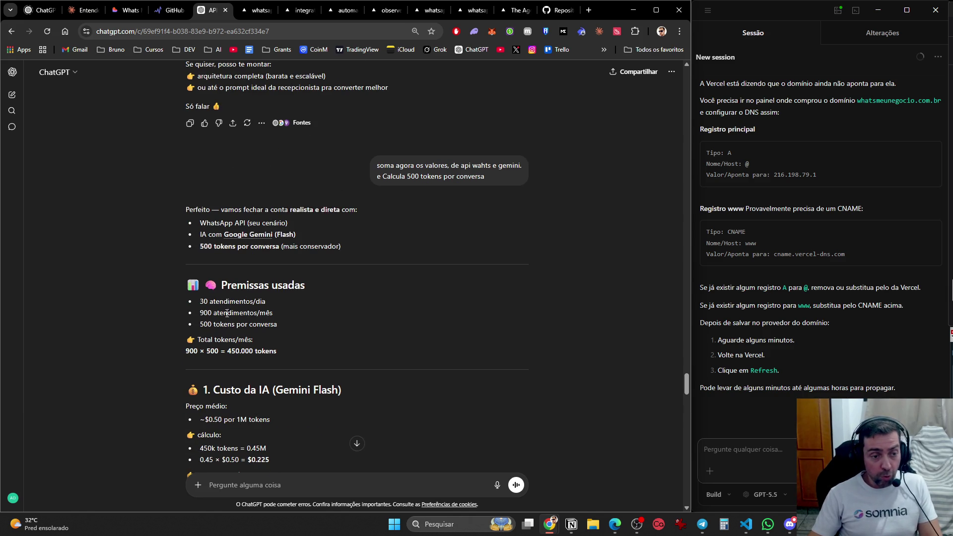
pyautogui.moveTo(200, 312); pyautogui.dragTo(293, 316)
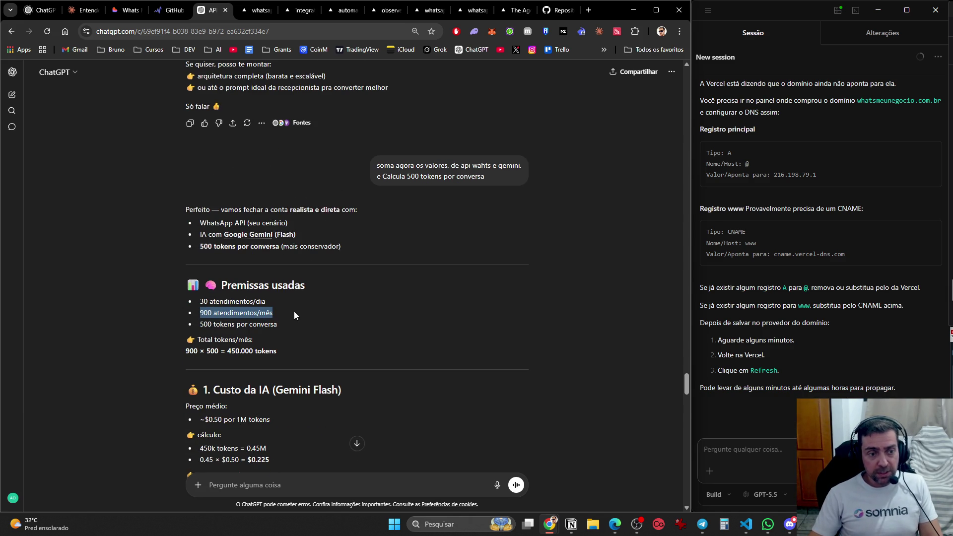
pyautogui.moveTo(201, 325); pyautogui.dragTo(287, 330)
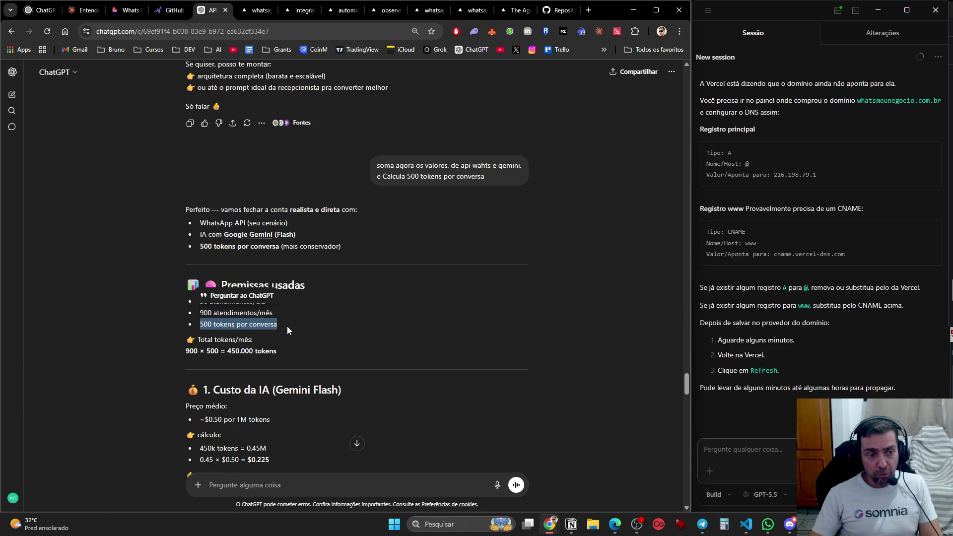
pyautogui.scroll(-4, 287, 326)
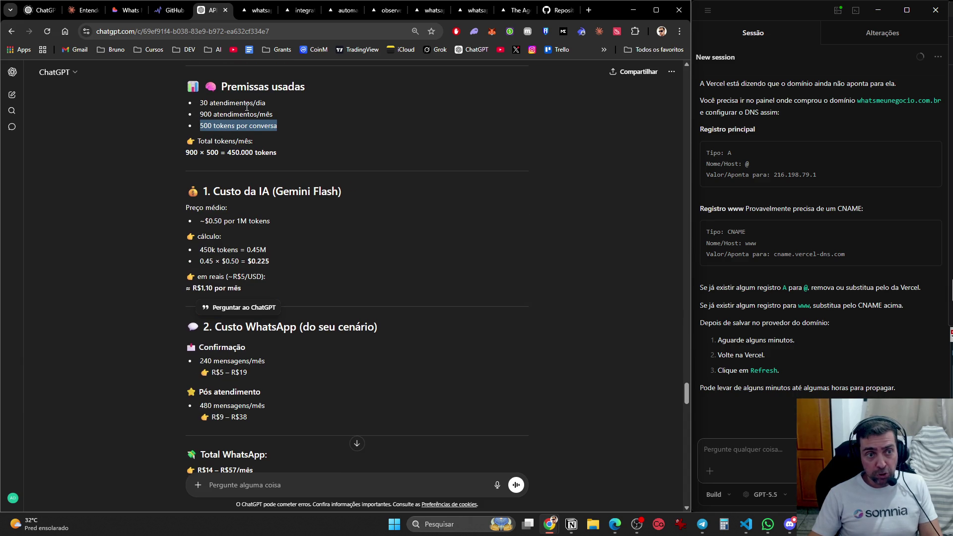
pyautogui.scroll(-3, 242, 248)
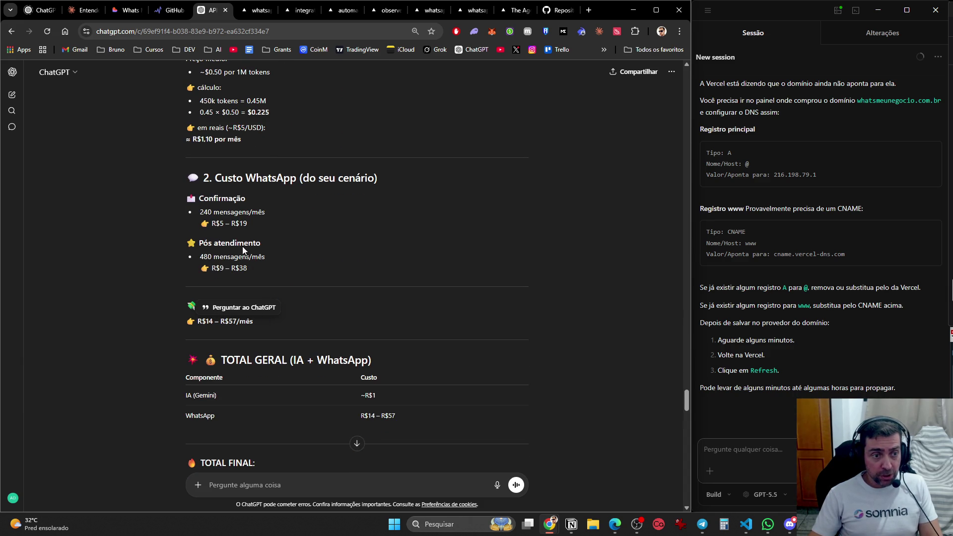
pyautogui.moveTo(191, 212); pyautogui.dragTo(282, 214)
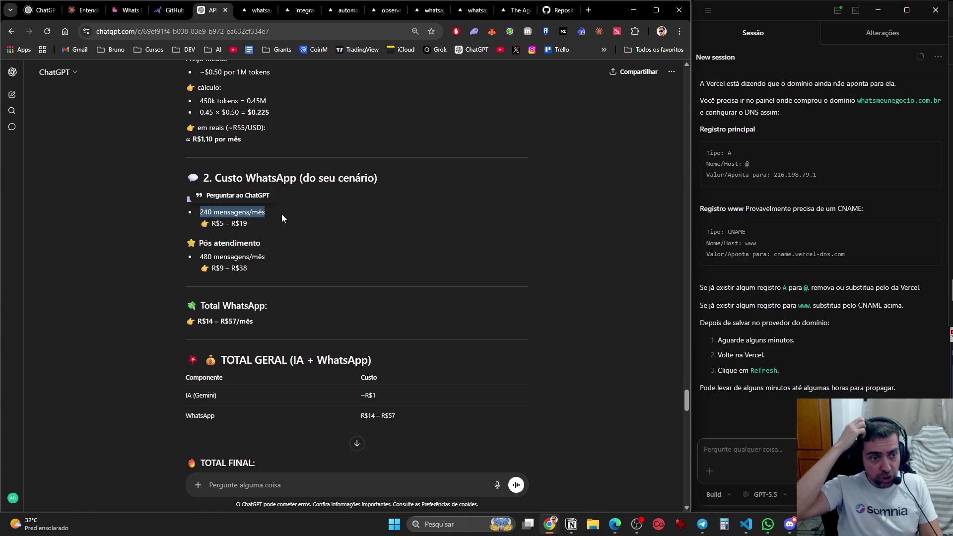
pyautogui.click(286, 219)
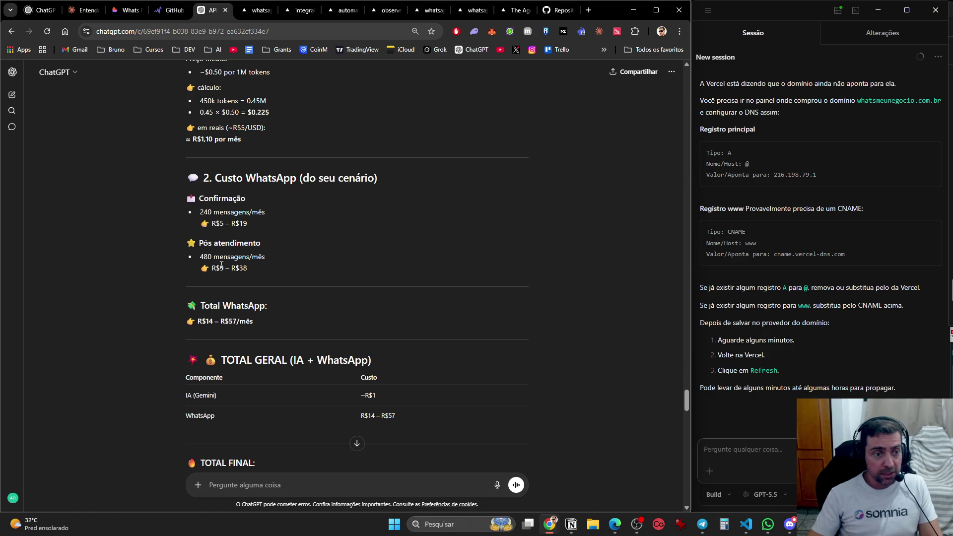
pyautogui.tripleClick(256, 258)
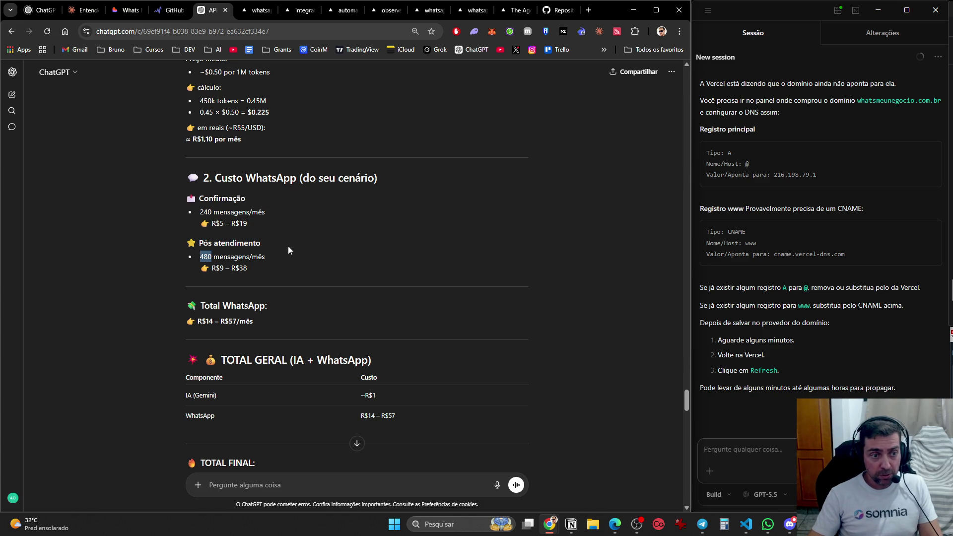
pyautogui.click(272, 255)
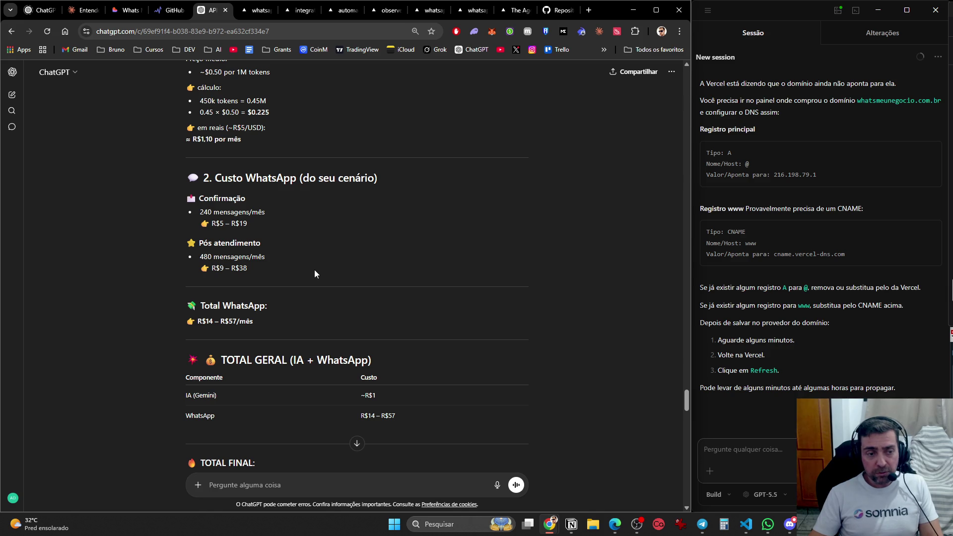
pyautogui.scroll(-20, 314, 272)
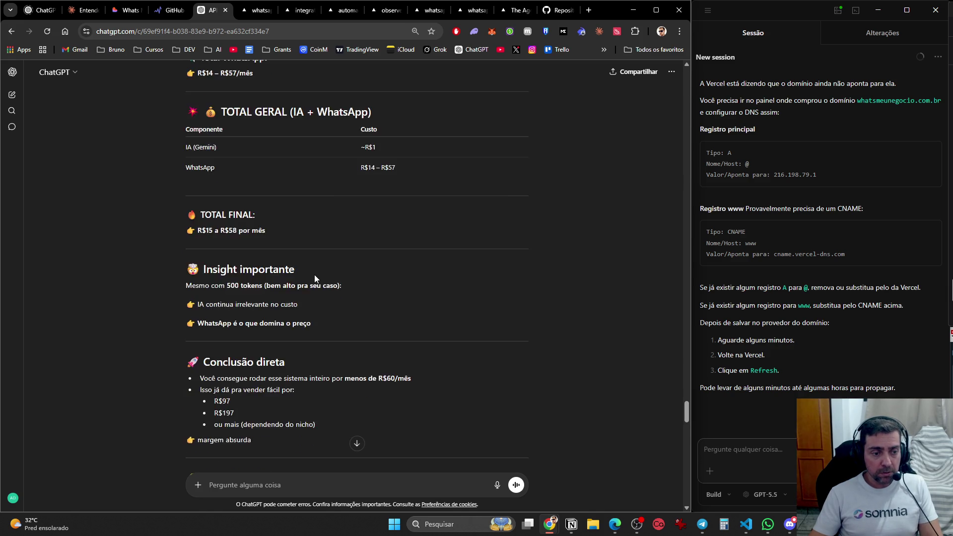
pyautogui.scroll(5, 315, 281)
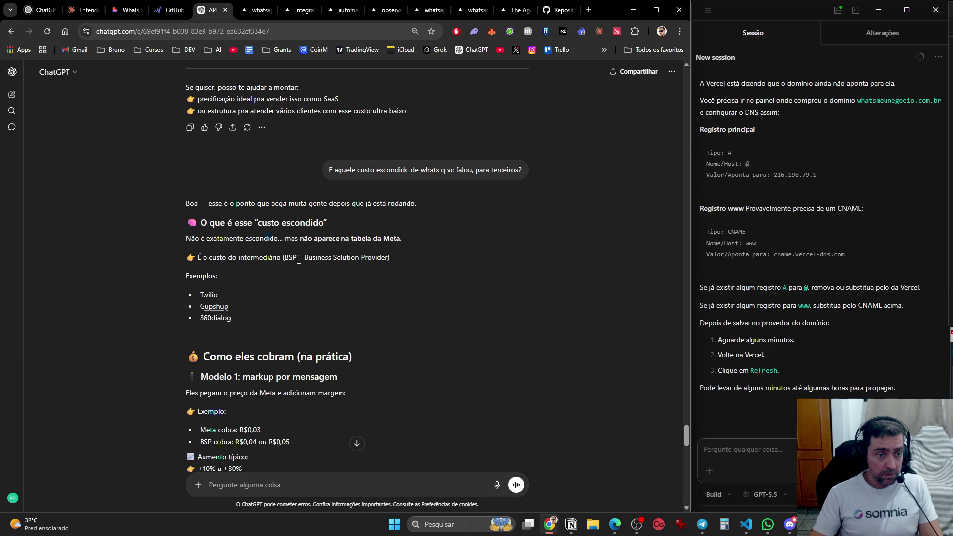
pyautogui.scroll(-3, 266, 281)
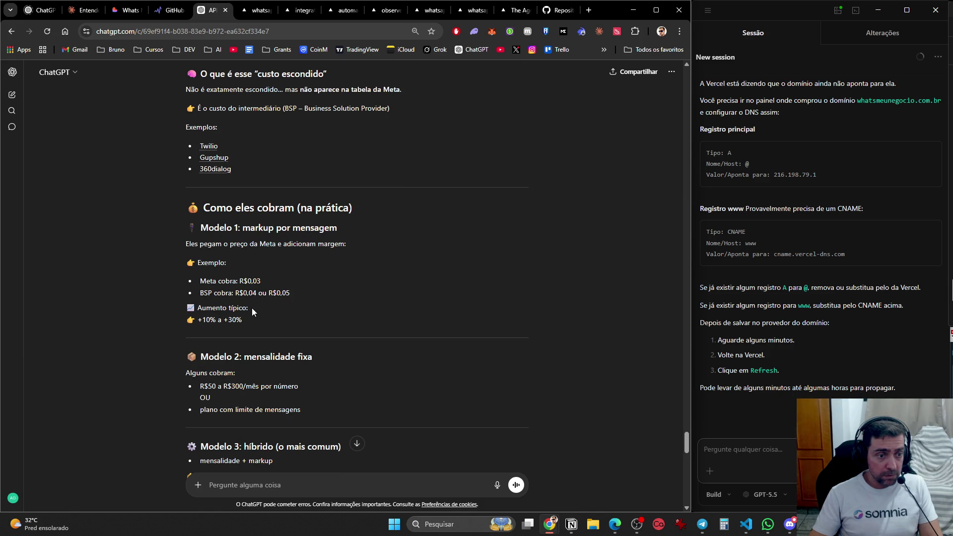
pyautogui.scroll(-3, 253, 310)
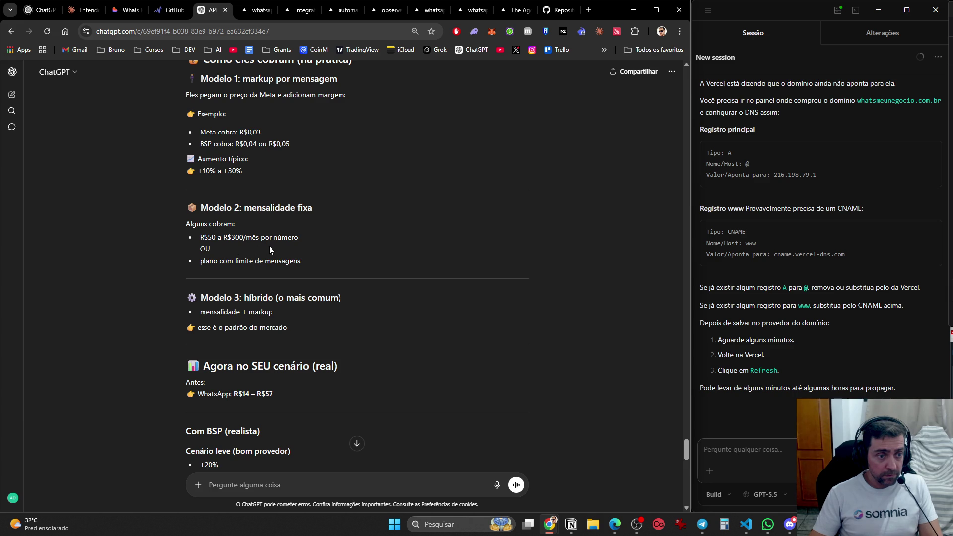
pyautogui.scroll(-2, 293, 269)
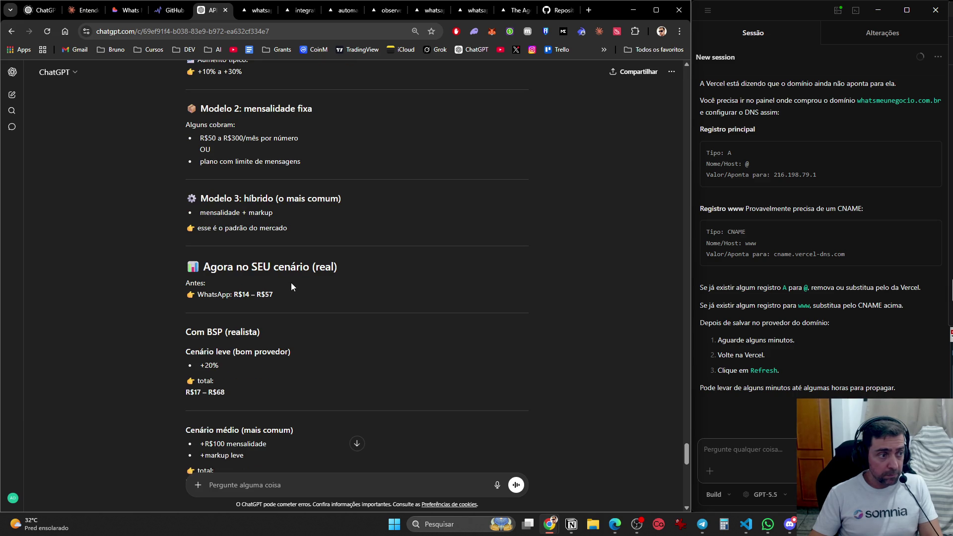
pyautogui.scroll(-2, 293, 285)
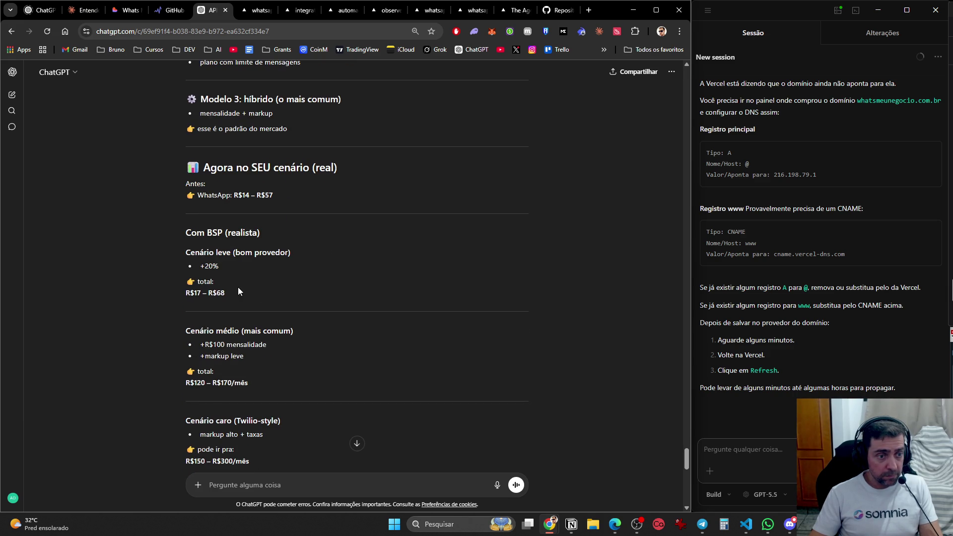
pyautogui.scroll(-3, 237, 287)
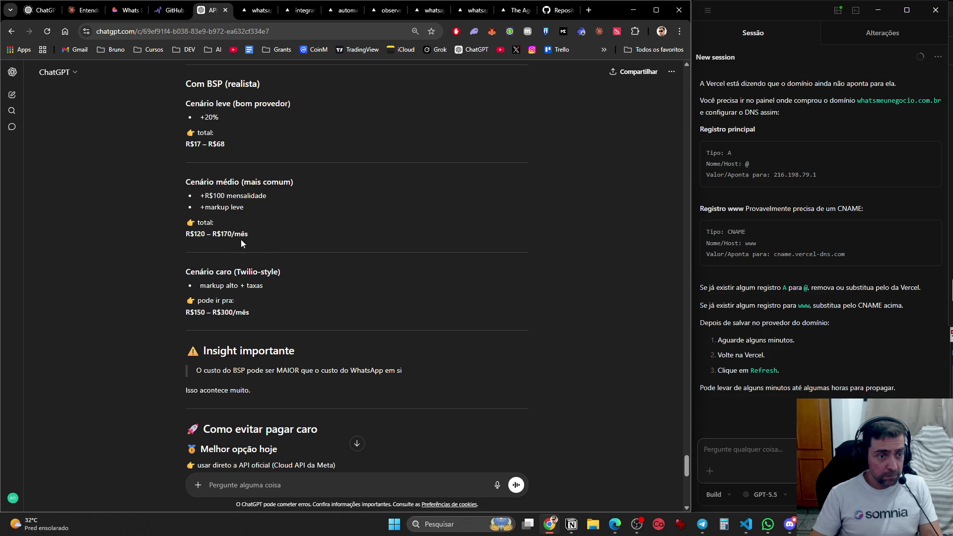
pyautogui.scroll(-2, 273, 228)
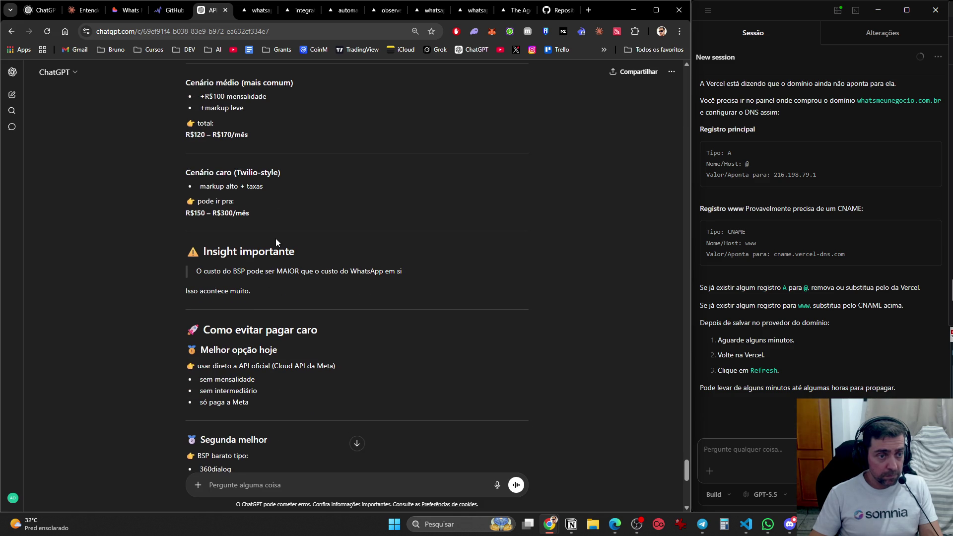
pyautogui.scroll(-3, 276, 249)
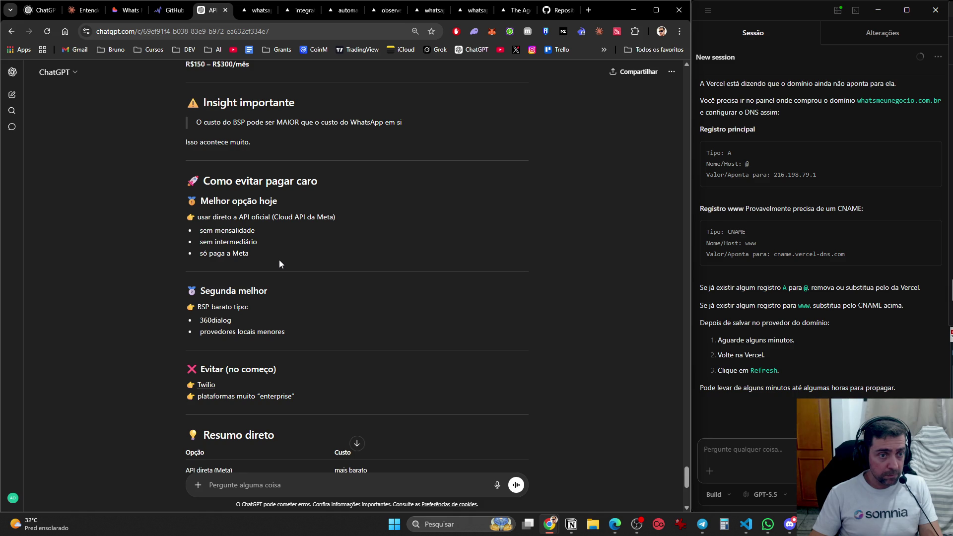
pyautogui.scroll(-6, 279, 260)
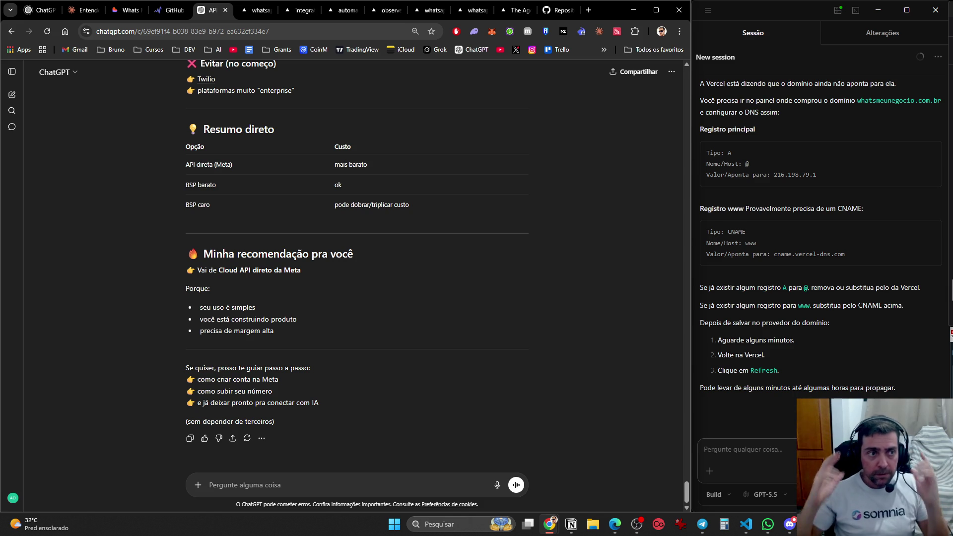
# - In Claude, go through Projetos to the project's 'Automação de WhatsApp com inteligência artificial' chat
pyautogui.click(76, 17)
pyautogui.click(11, 75)
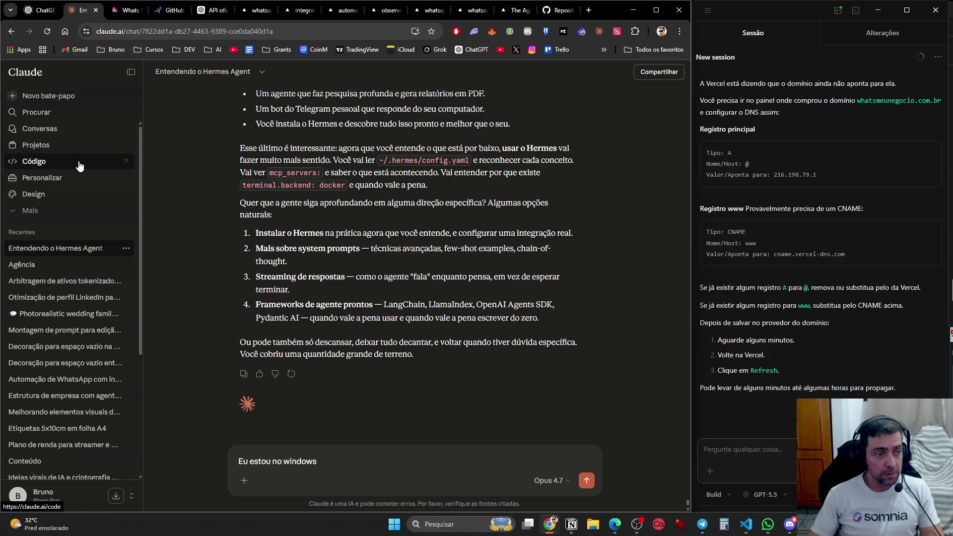
pyautogui.click(74, 146)
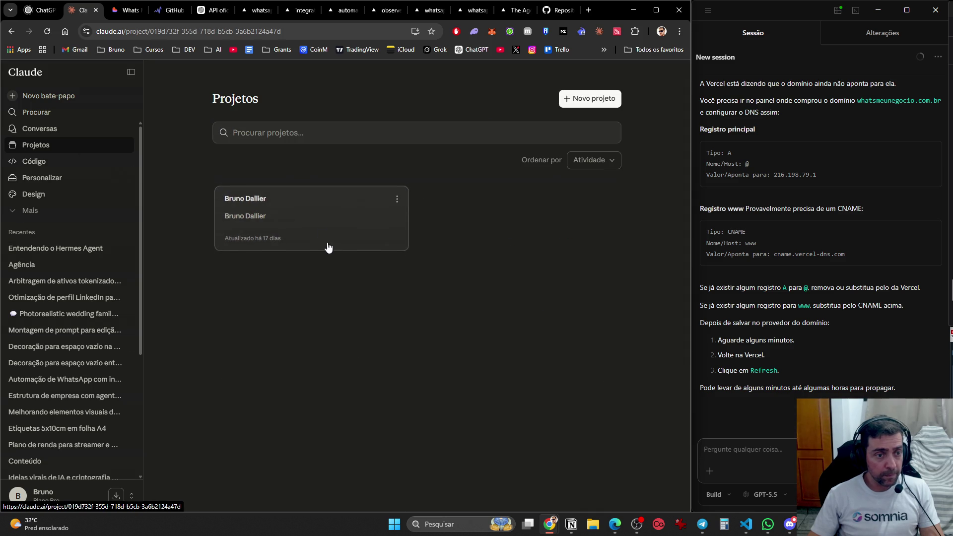
pyautogui.click(328, 246)
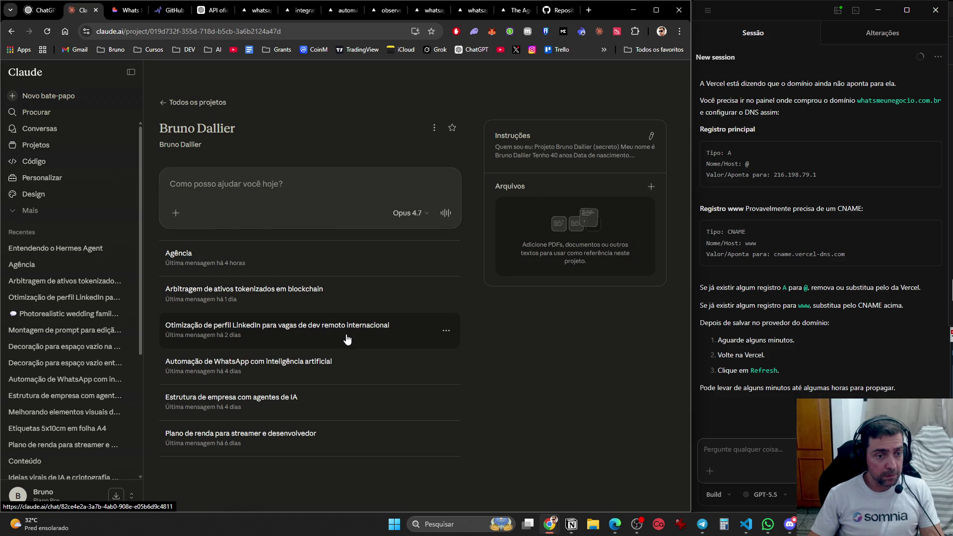
pyautogui.click(337, 372)
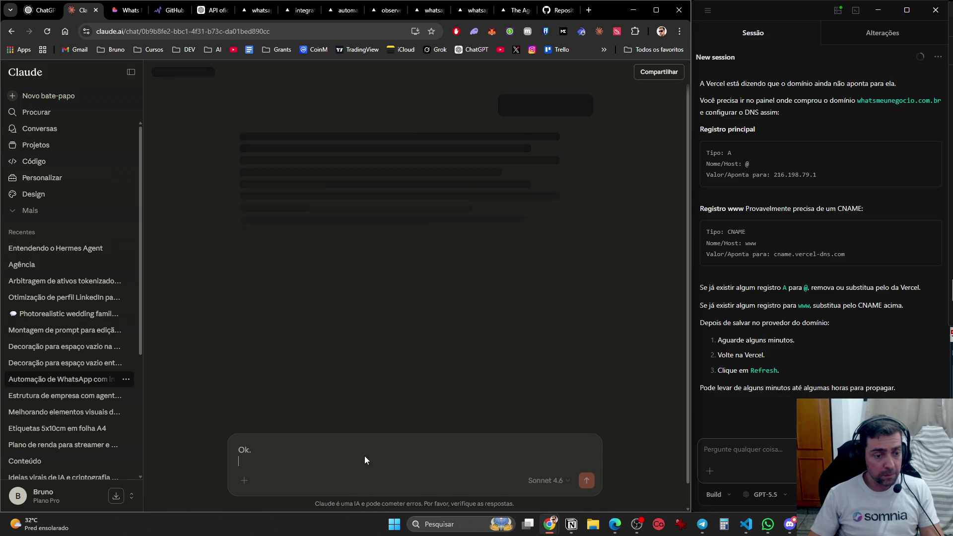
# - Replace the draft with 'Pontos a acrescentar no projeto' and cases to save tokens and official API spending
pyautogui.click(414, 415)
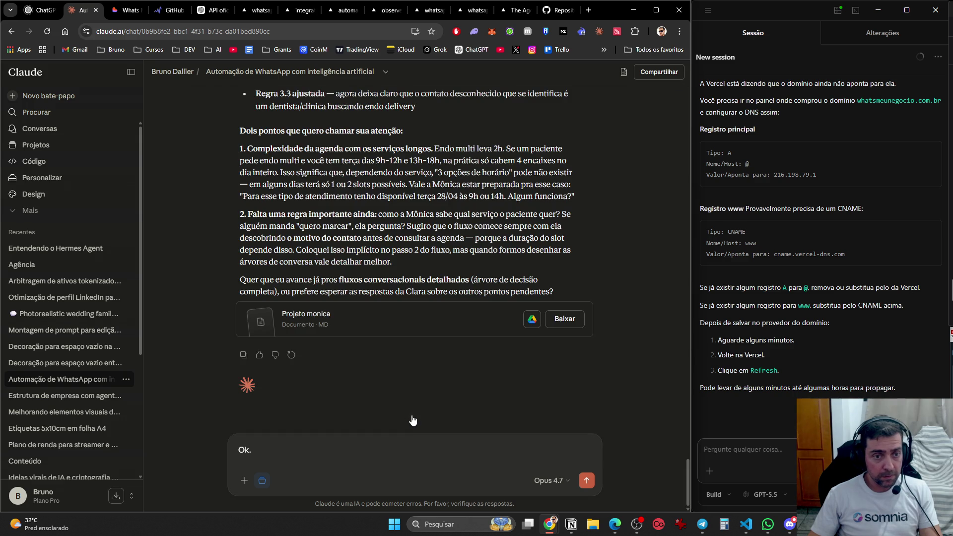
pyautogui.moveTo(372, 457); pyautogui.dragTo(229, 441)
pyautogui.write('P')
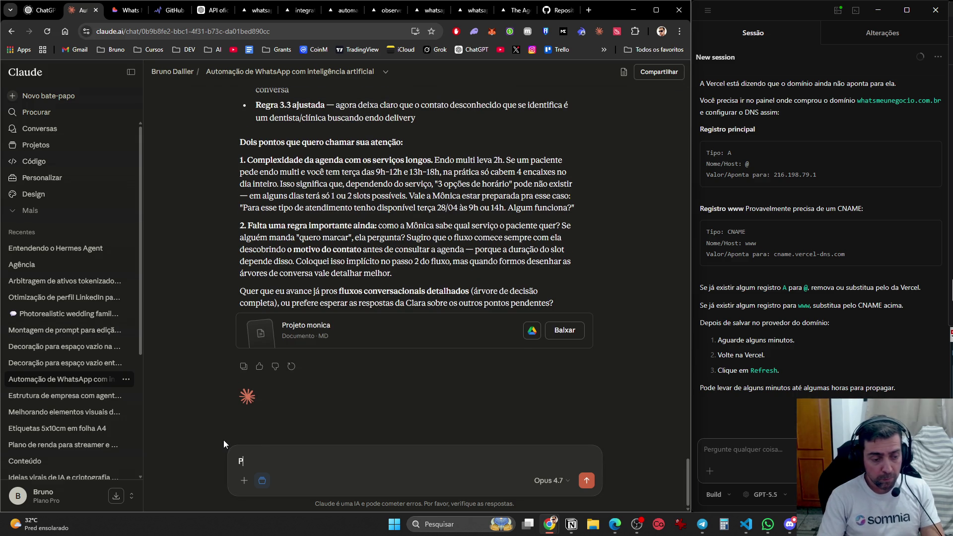
pyautogui.write('ontos a acrescetna')
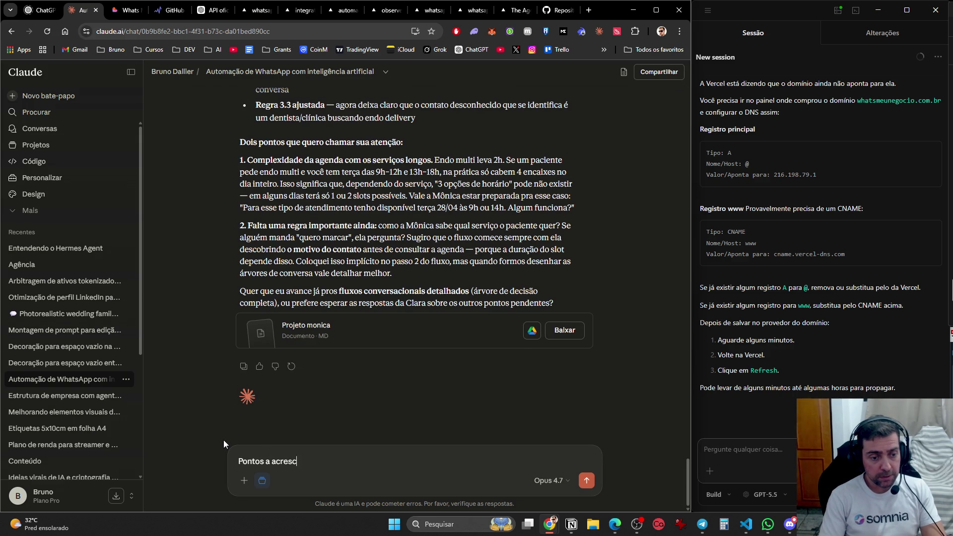
pyautogui.press('BackSpace')
pyautogui.press('BackSpace')
pyautogui.press('BackSpace')
pyautogui.write('ntar no proje')
pyautogui.write('to.')
pyautogui.hotkey('shift', 'Return')
pyautogui.hotkey('shift', 'Return')
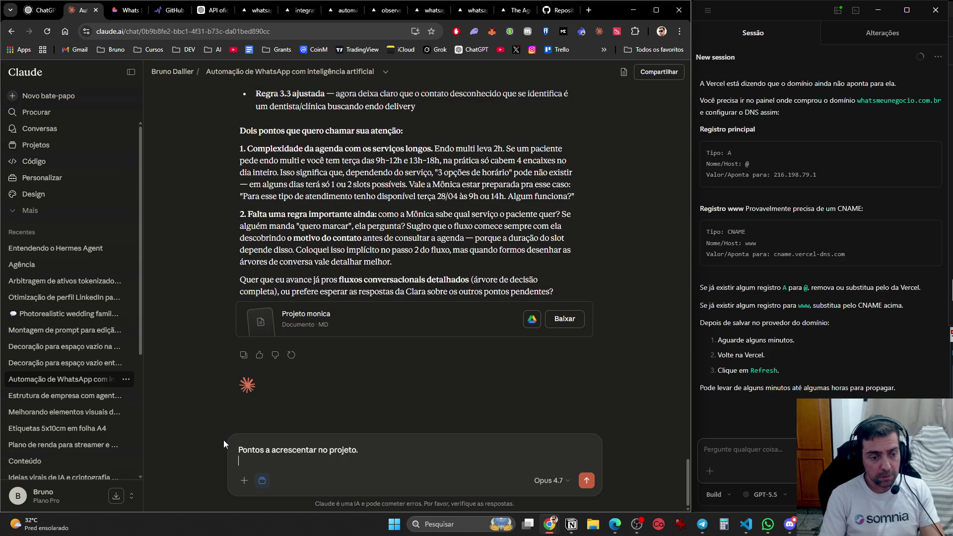
pyautogui.write('Caso receba mensagens s')
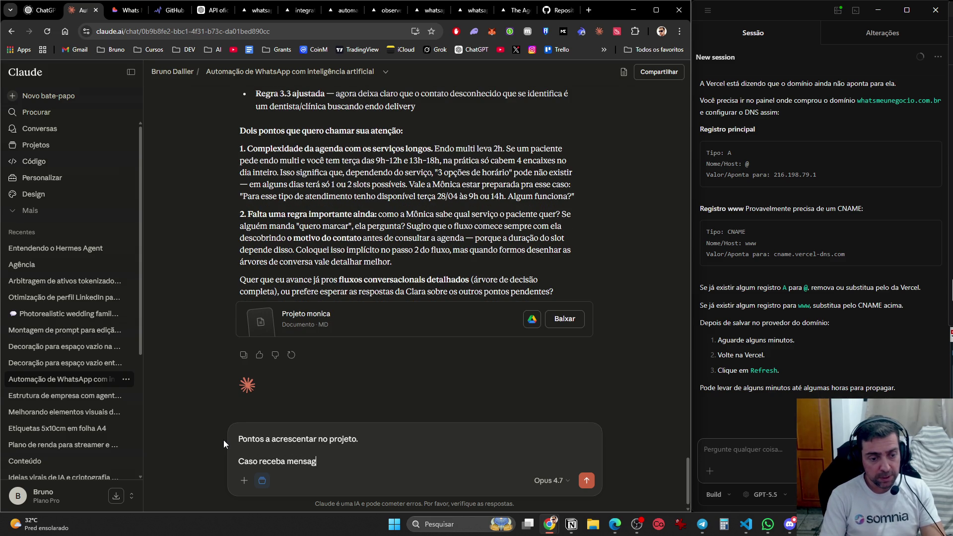
pyautogui.write('pam, tele')
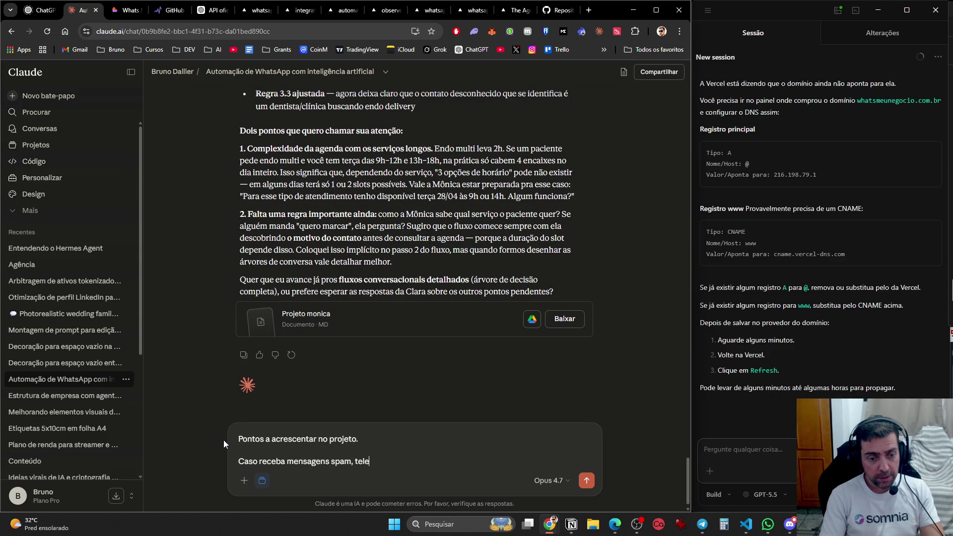
pyautogui.write('marketing, ')
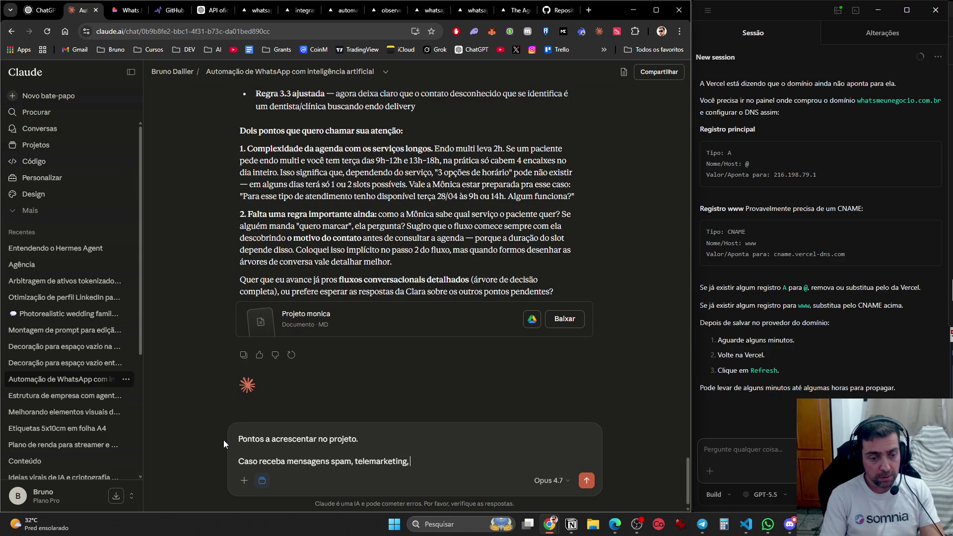
pyautogui.write('propagandas')
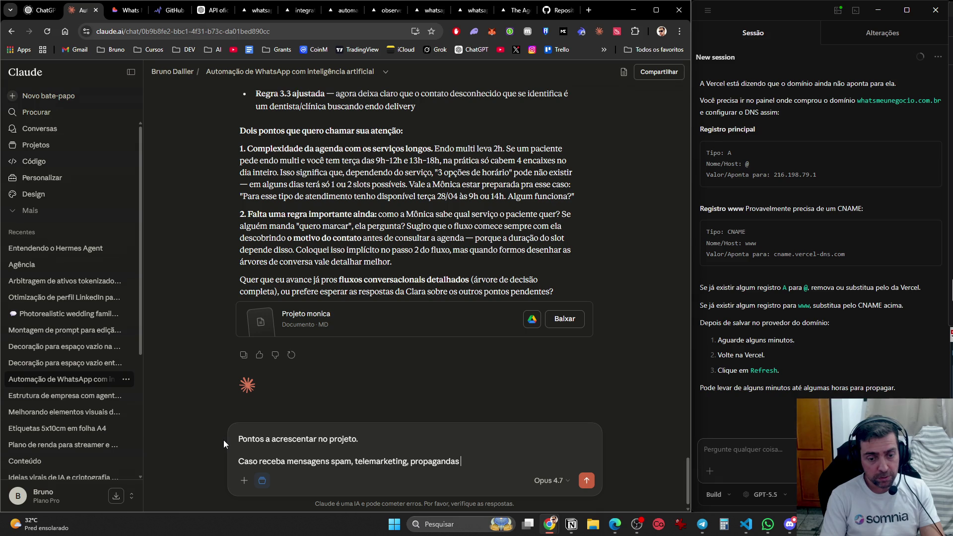
pyautogui.write(':')
pyautogui.hotkey('shift', 'Return')
pyautogui.write('Não re')
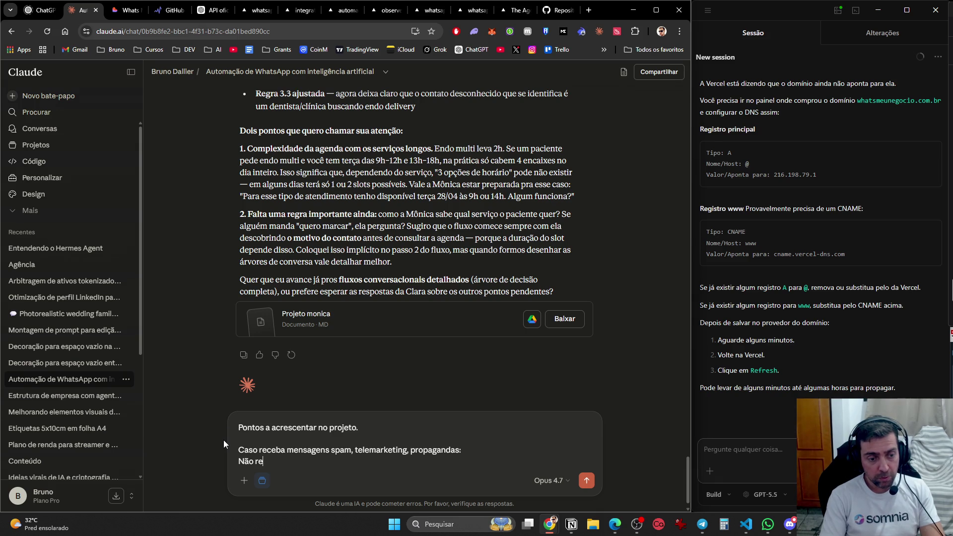
pyautogui.write('sponder para poupar ')
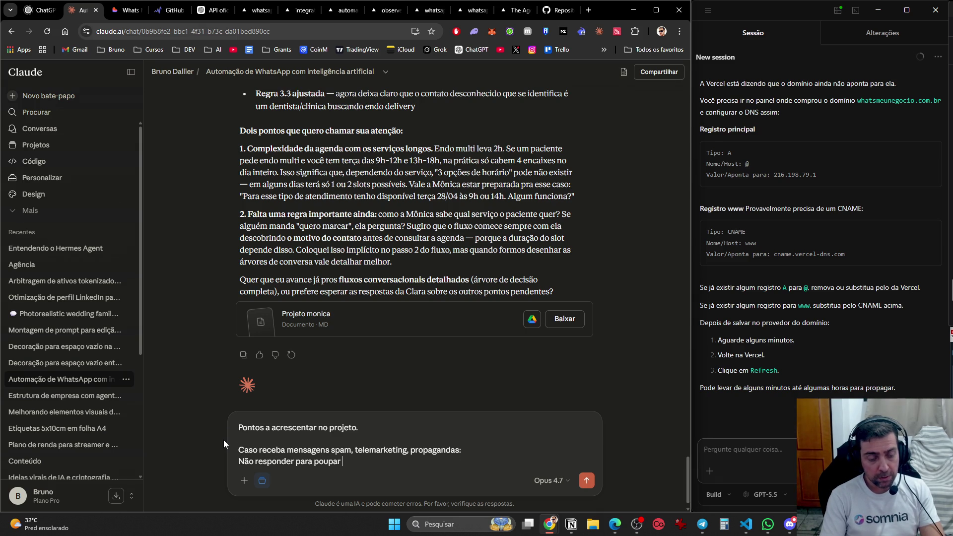
pyautogui.write('tokens e gasto')
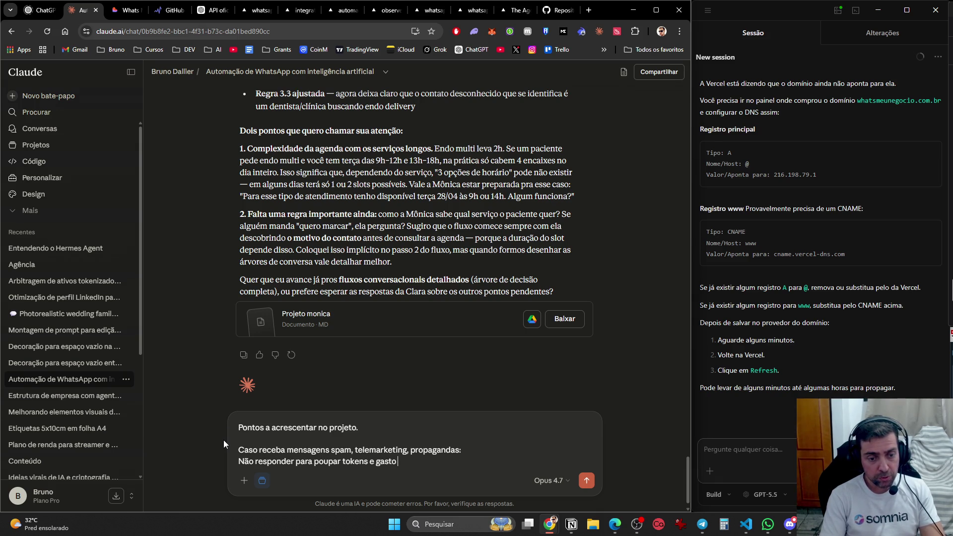
pyautogui.hotkey('shift', 'Home')
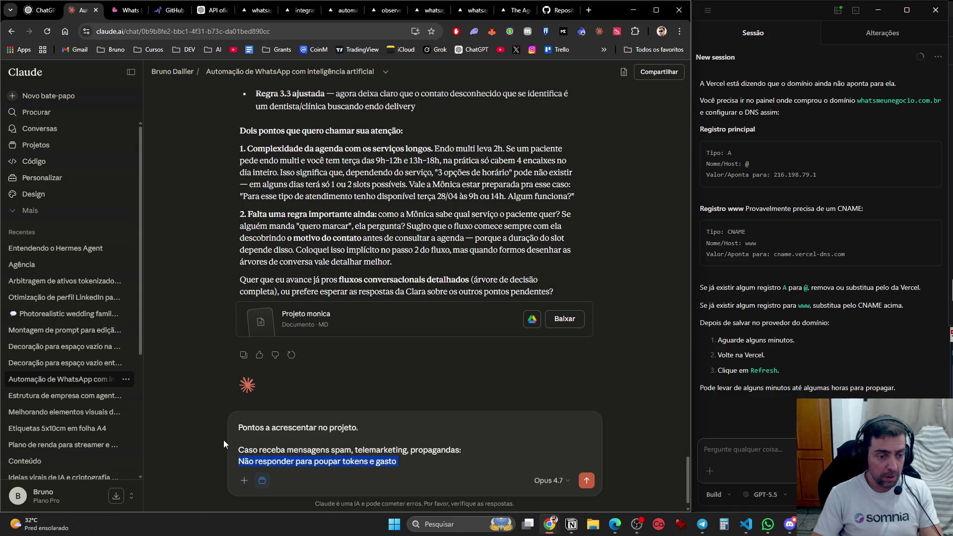
pyautogui.press('BackSpace')
pyautogui.press('BackSpace')
pyautogui.write('Casos para por')
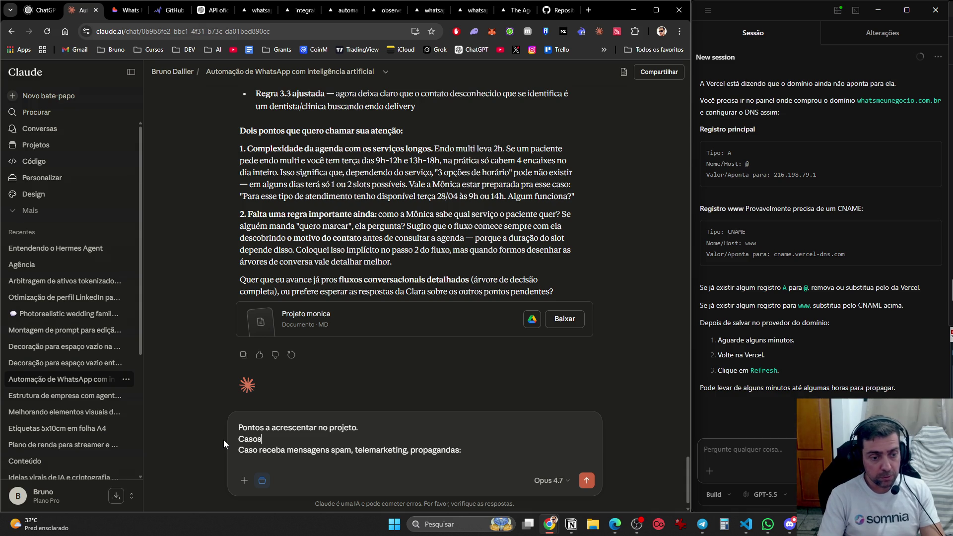
pyautogui.press('BackSpace')
pyautogui.write('upar tokens e ')
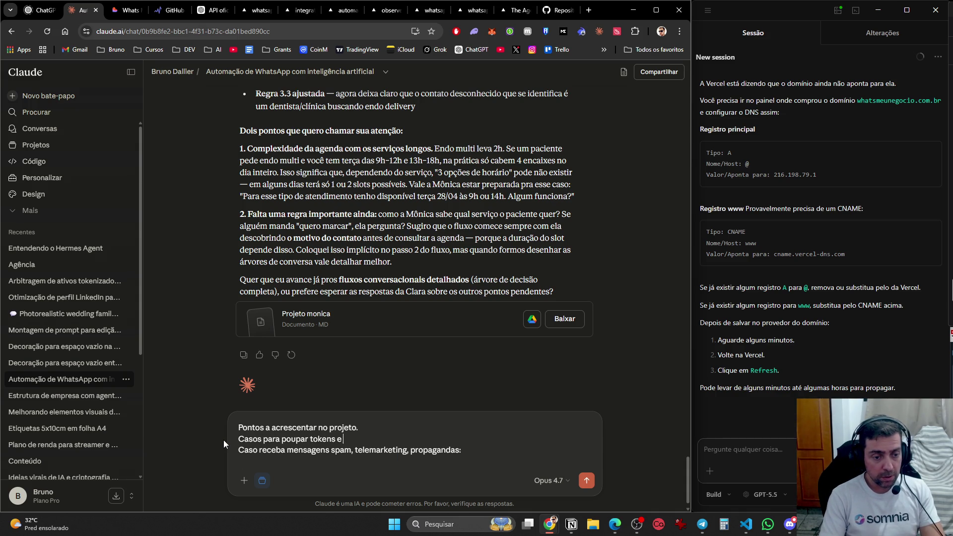
pyautogui.write('gas')
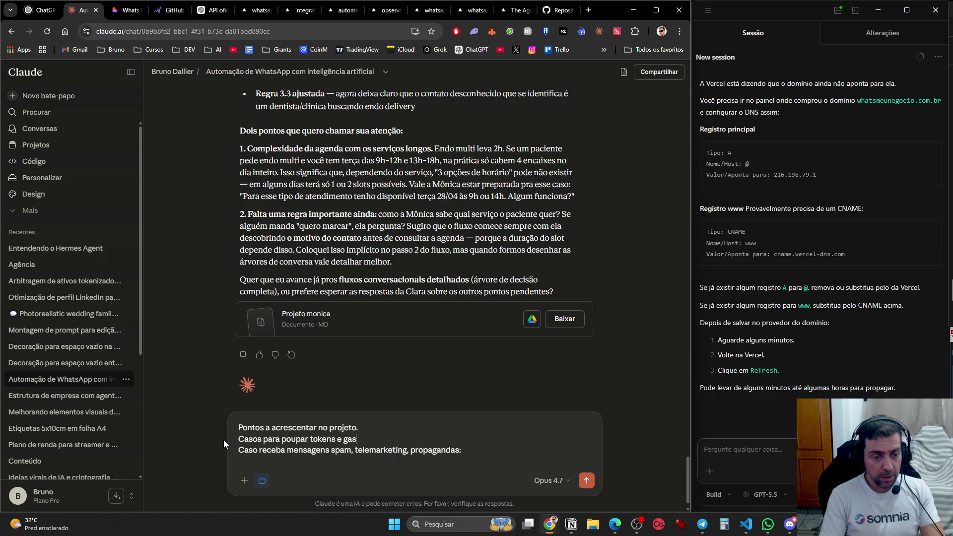
pyautogui.write('to com api oficial')
# - Add a 'Não responder caso:' bullet list: spam, telemarketing, ads, trolls, token-wasting random messages
pyautogui.press('Home')
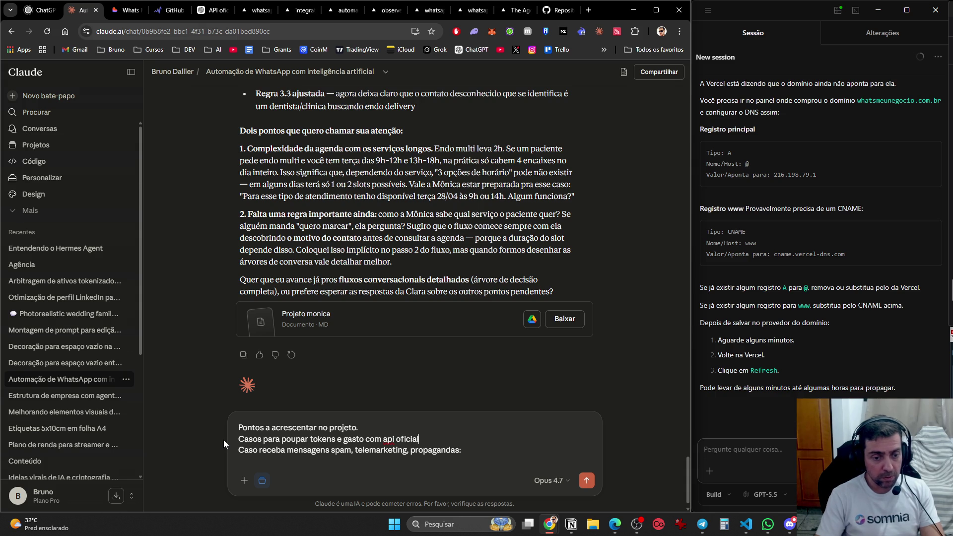
pyautogui.hotkey('shift', 'Return')
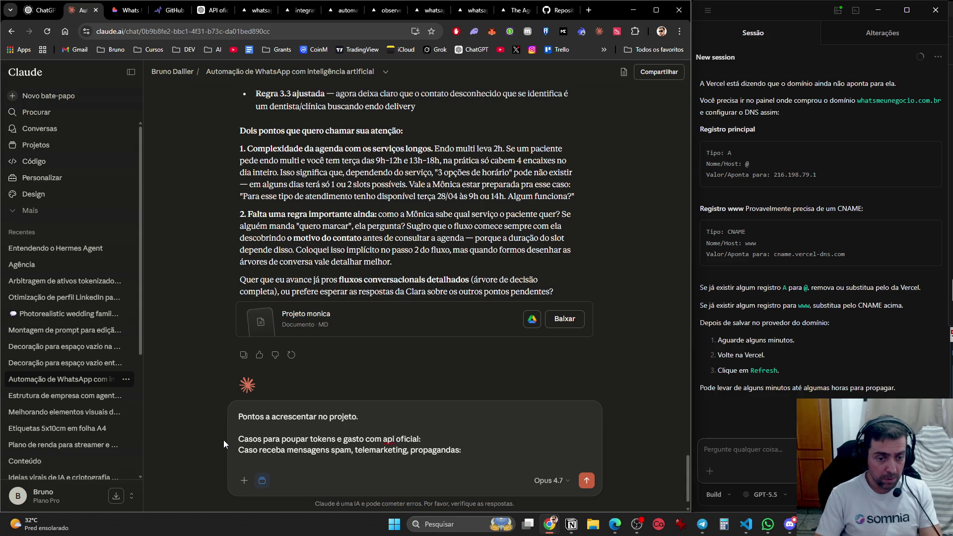
pyautogui.write('Não responder c')
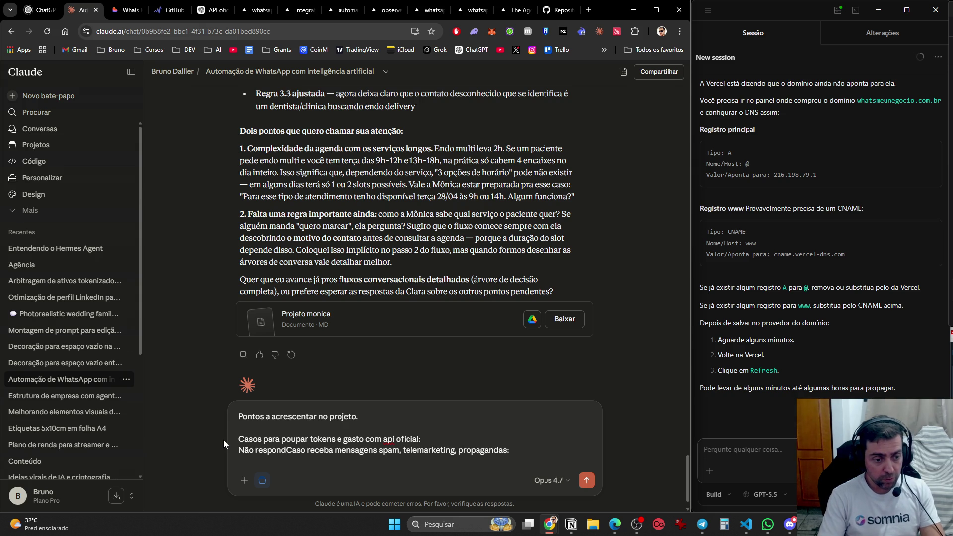
pyautogui.write('aso:')
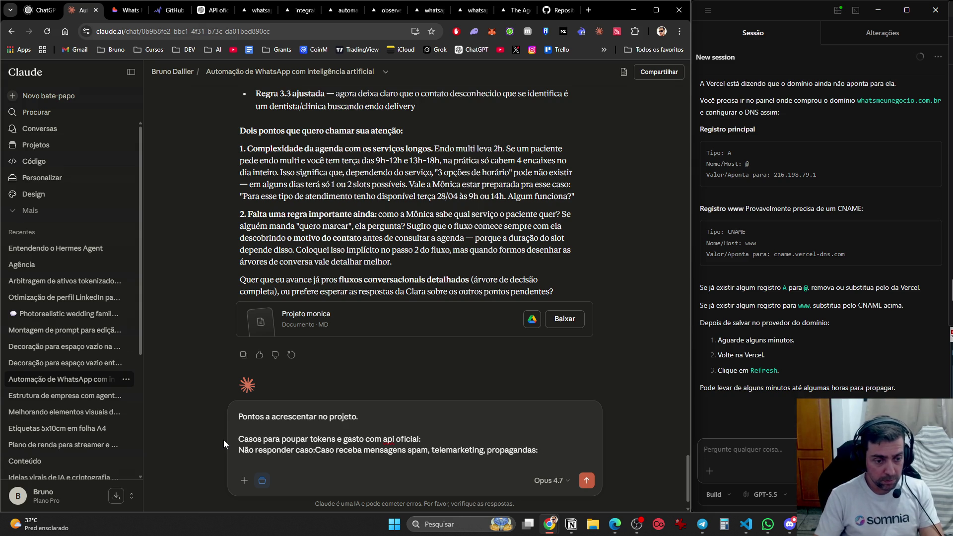
pyautogui.hotkey('shift', 'Return')
pyautogui.press('Delete')
pyautogui.press('Delete')
pyautogui.press('Delete')
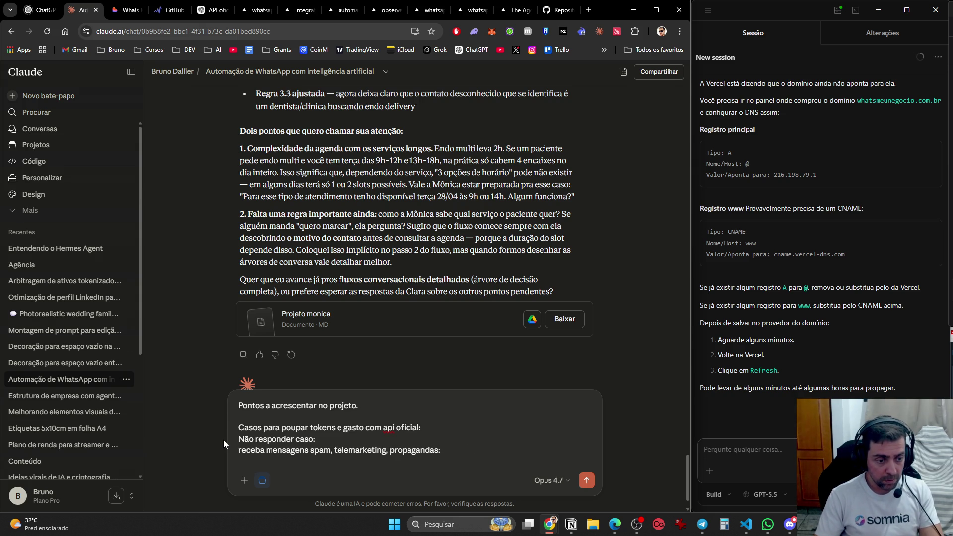
pyautogui.write('-')
pyautogui.press('End')
pyautogui.press('Return')
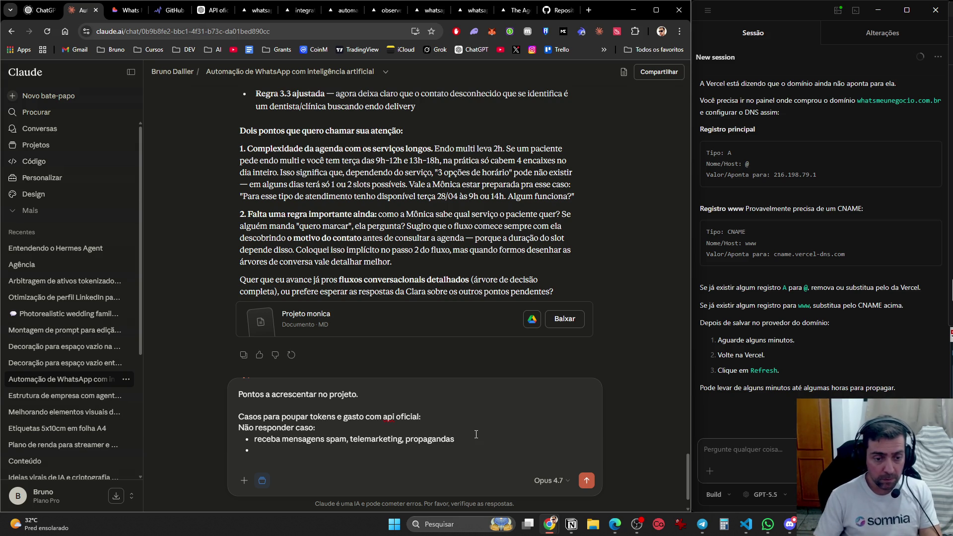
pyautogui.press('BackSpace')
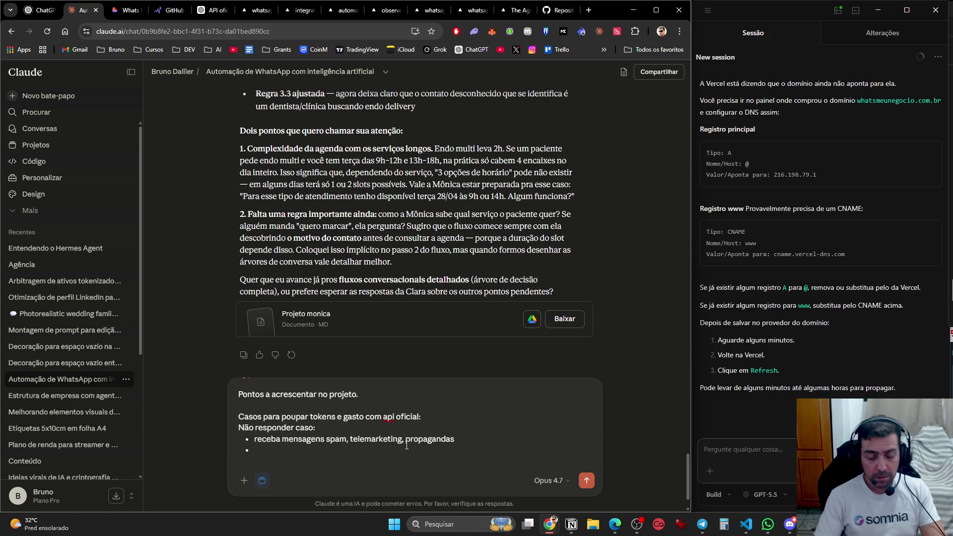
pyautogui.write('ting, propagandas troll')
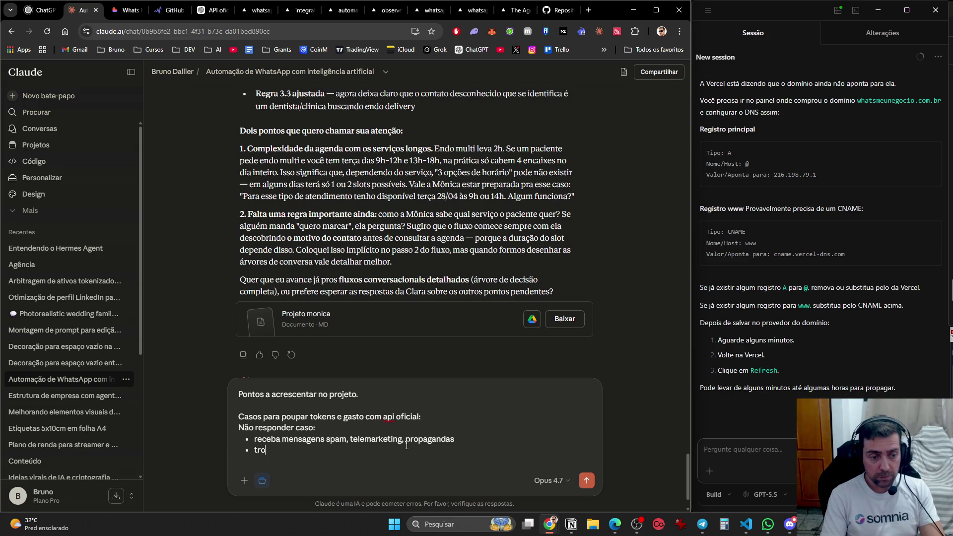
pyautogui.write('s, ')
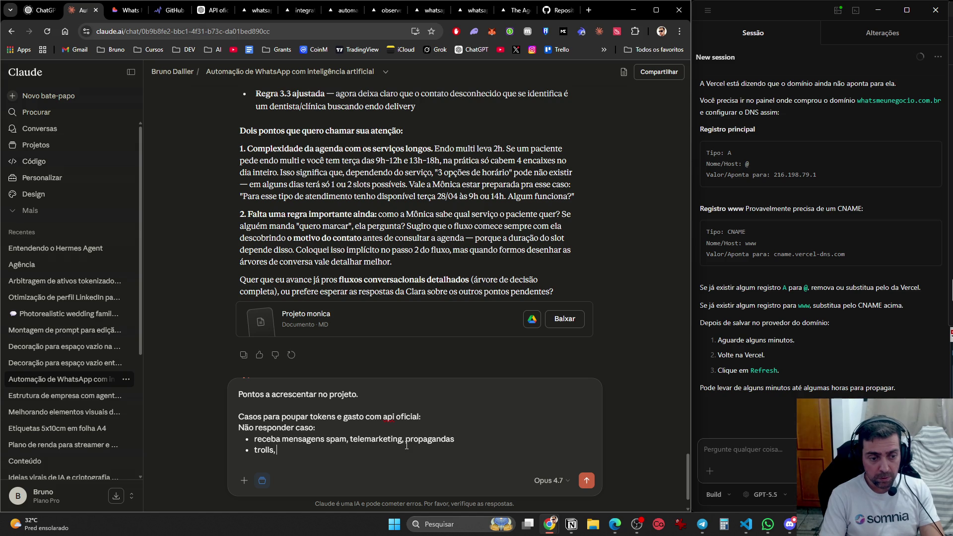
pyautogui.write('mensagens a')
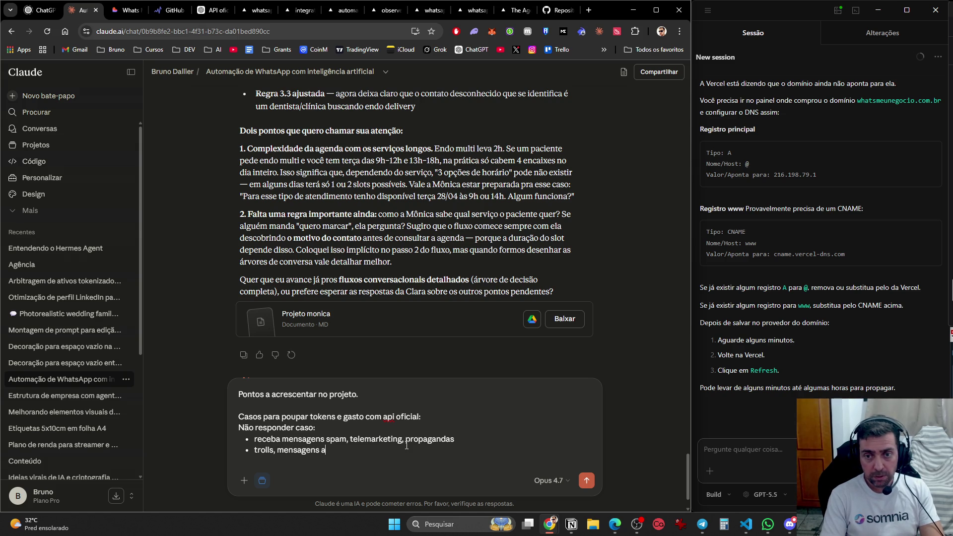
pyautogui.write('leatorias para gastar')
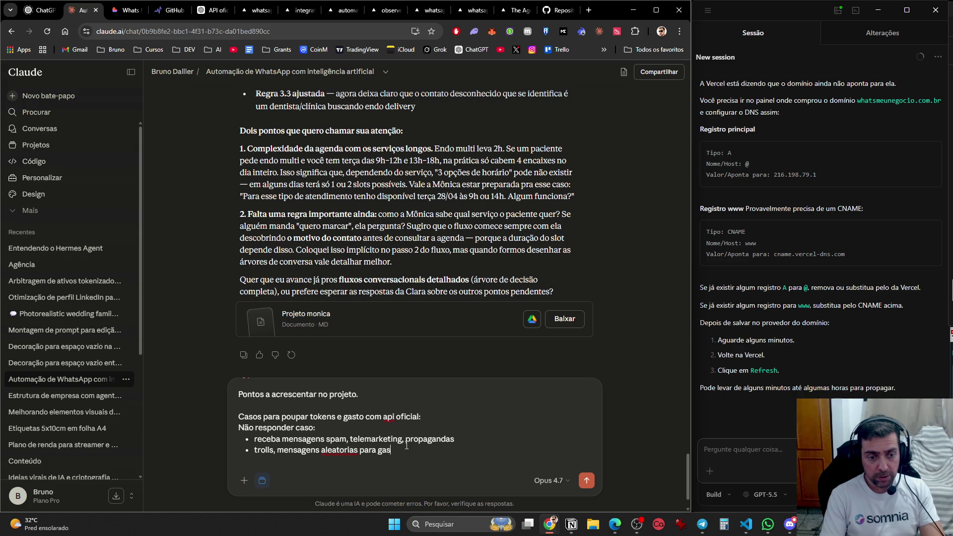
pyautogui.press('BackSpace')
pyautogui.press('BackSpace')
pyautogui.press('BackSpace')
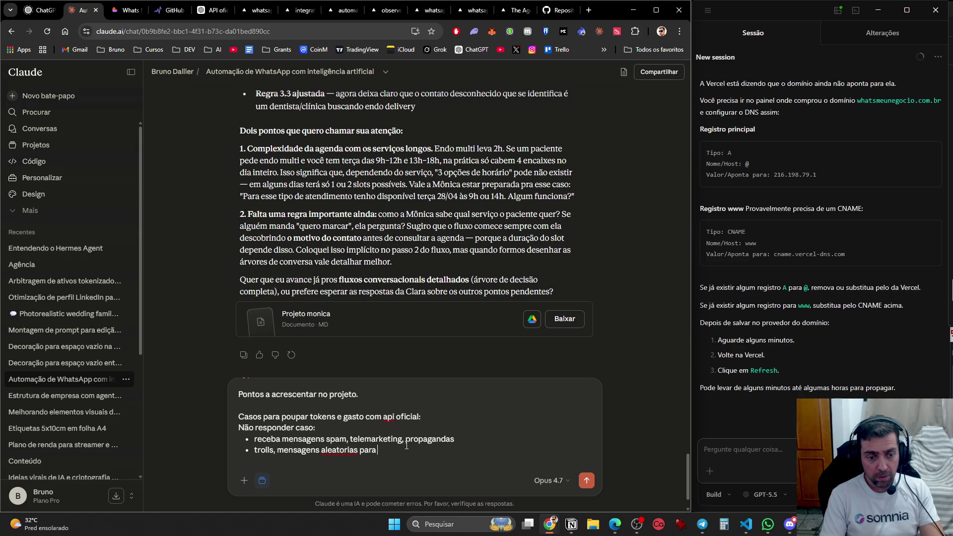
pyautogui.write('com proposito para gastar')
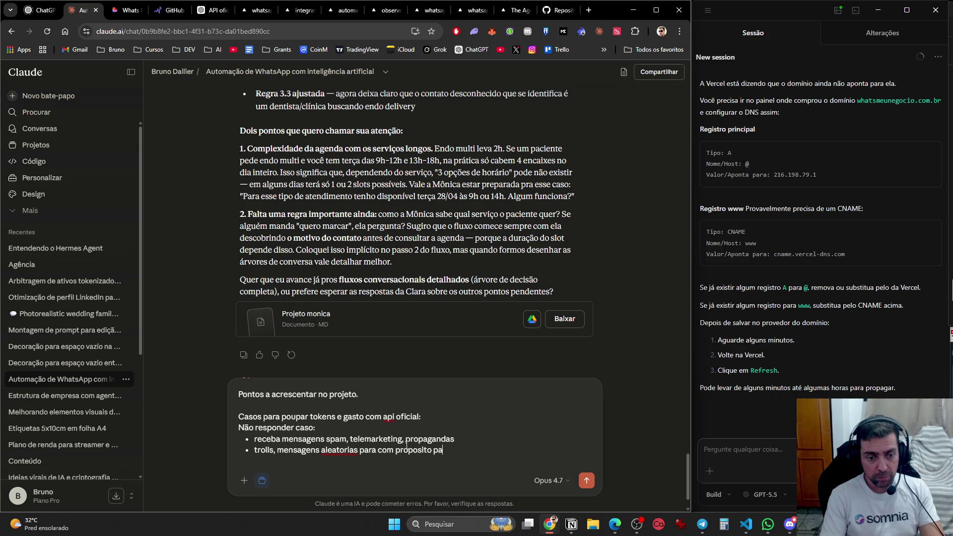
pyautogui.write(' tokens')
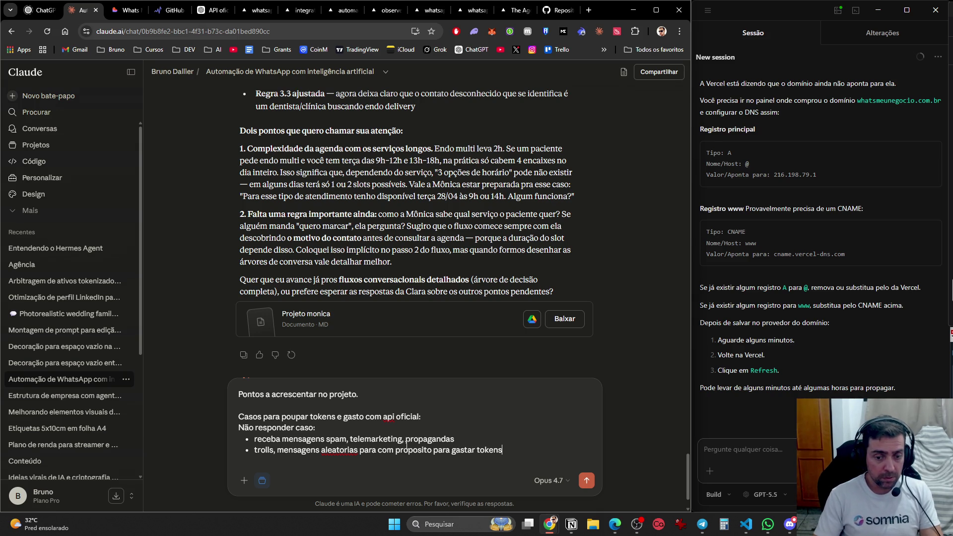
# - Invite other ideas, add 'Cadastrar numeros bloqueados', and send the message to Claude
pyautogui.hotkey('shift', 'Return')
pyautogui.hotkey('shift', 'Return')
pyautogui.write('E')
pyautogui.press('BackSpace')
pyautogui.hotkey('shift', 'Return')
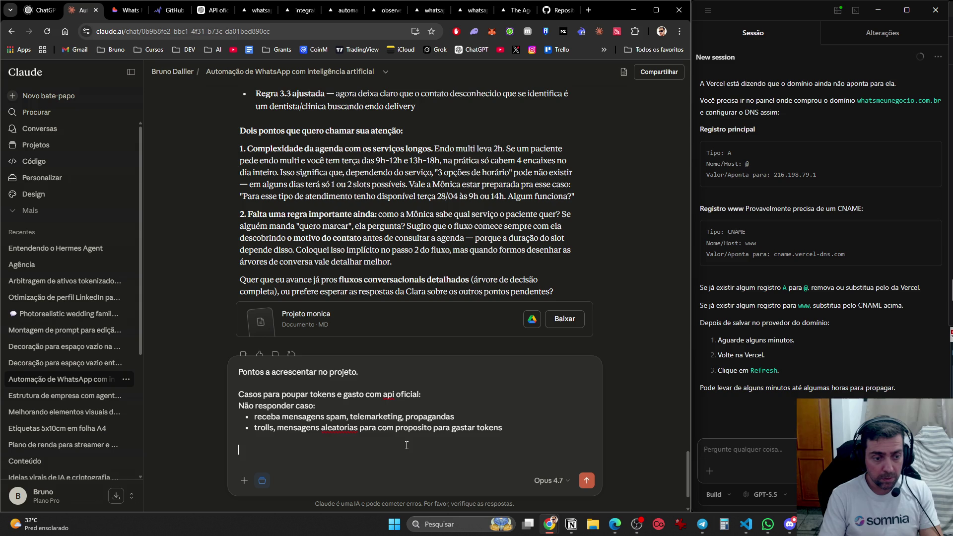
pyautogui.write('E outros pontos que vc pode pe')
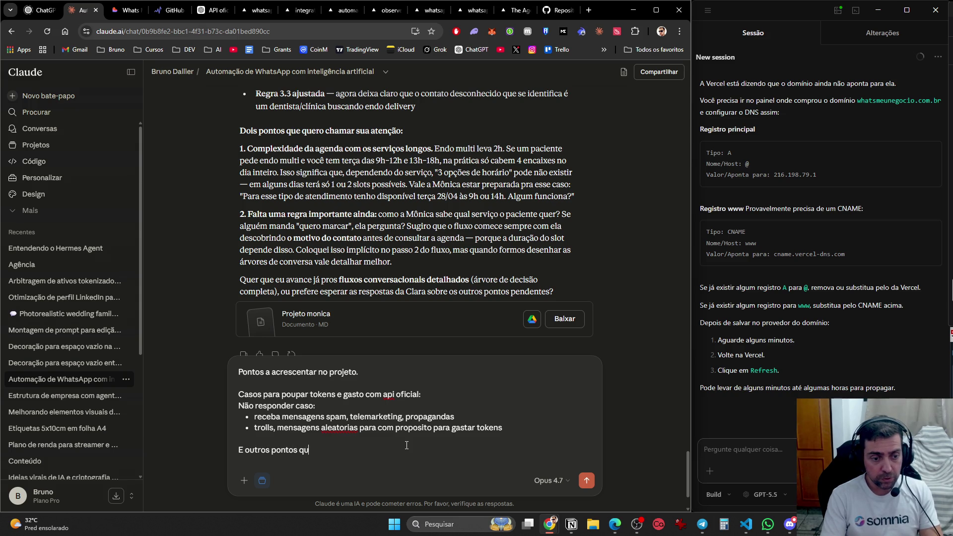
pyautogui.write('nsar')
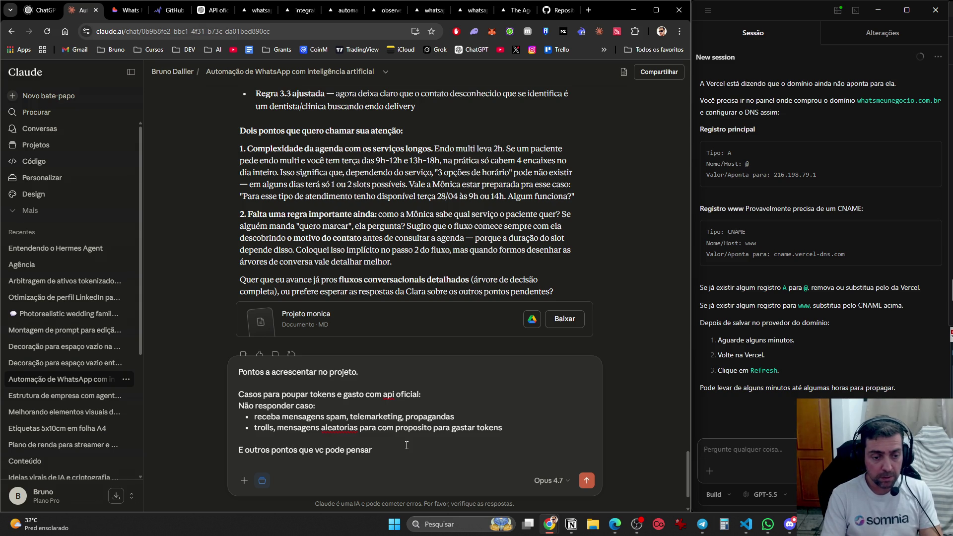
pyautogui.write(' nisso')
pyautogui.press('BackSpace')
pyautogui.press('BackSpace')
pyautogui.write('nisso.')
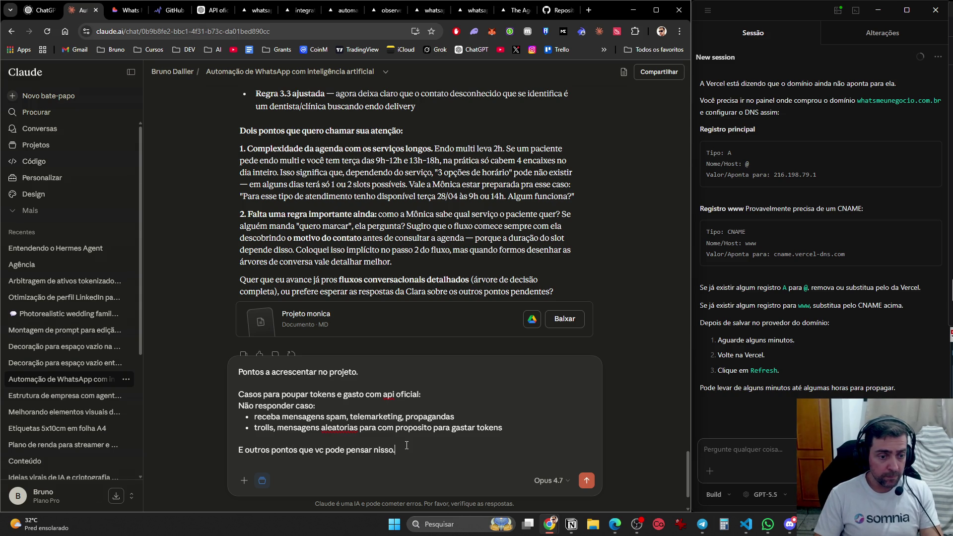
pyautogui.hotkey('shift', 'Return')
pyautogui.write('Cadas')
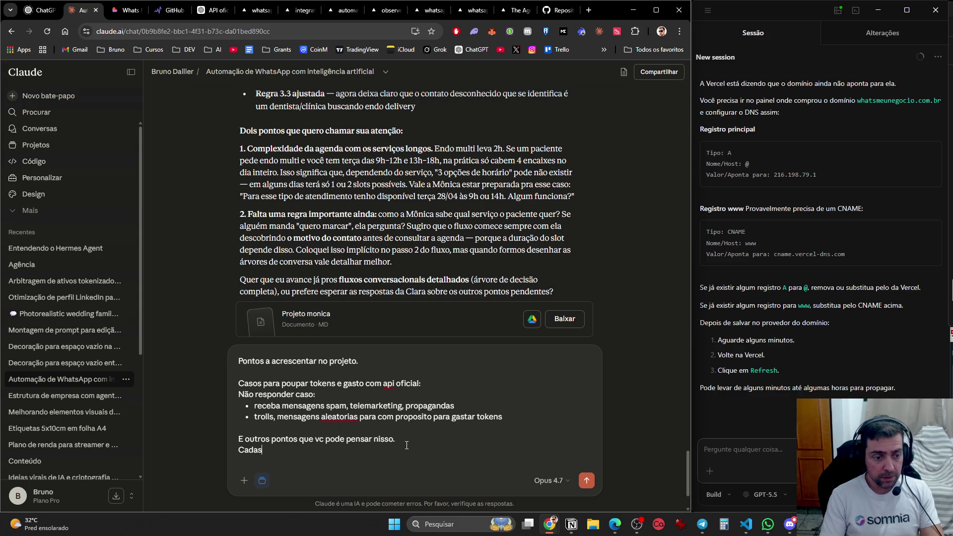
pyautogui.write('trar numeros ')
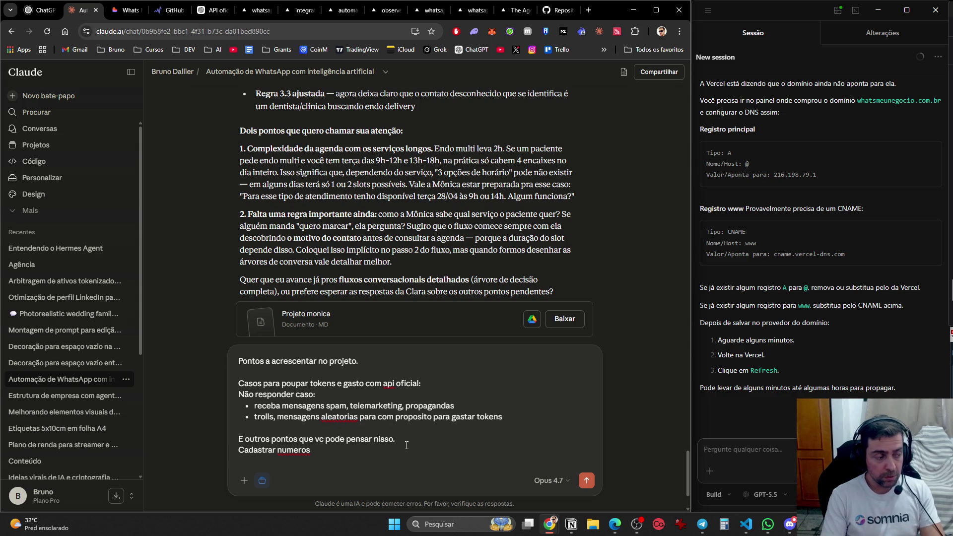
pyautogui.write('bloqueados')
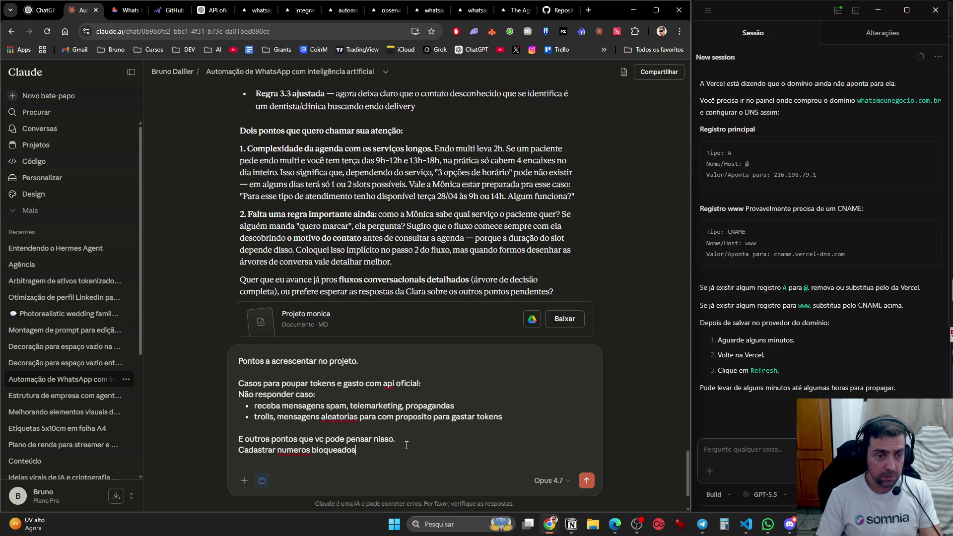
pyautogui.press('Return')
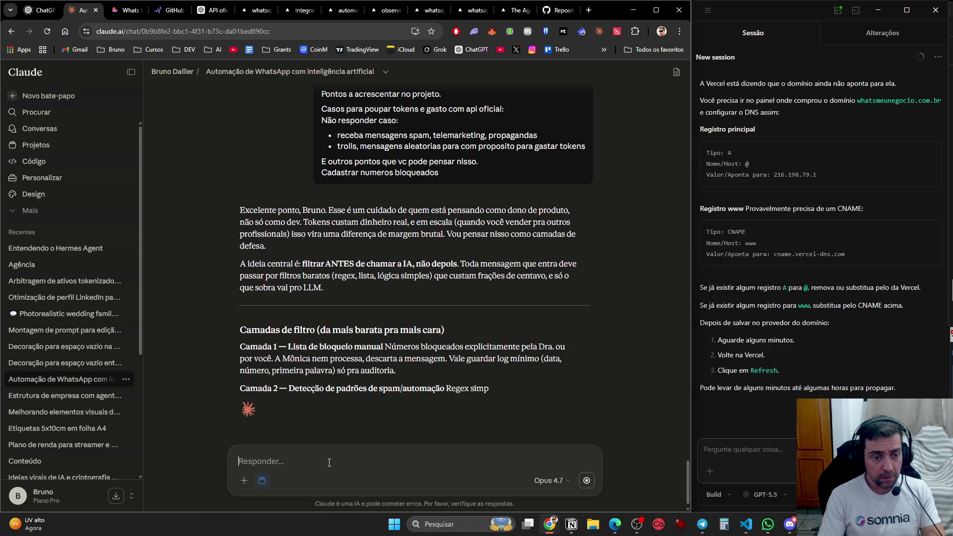
# - Delete the unfinished 'eria interessante também' draft from the message box
pyautogui.write('Seria intere')
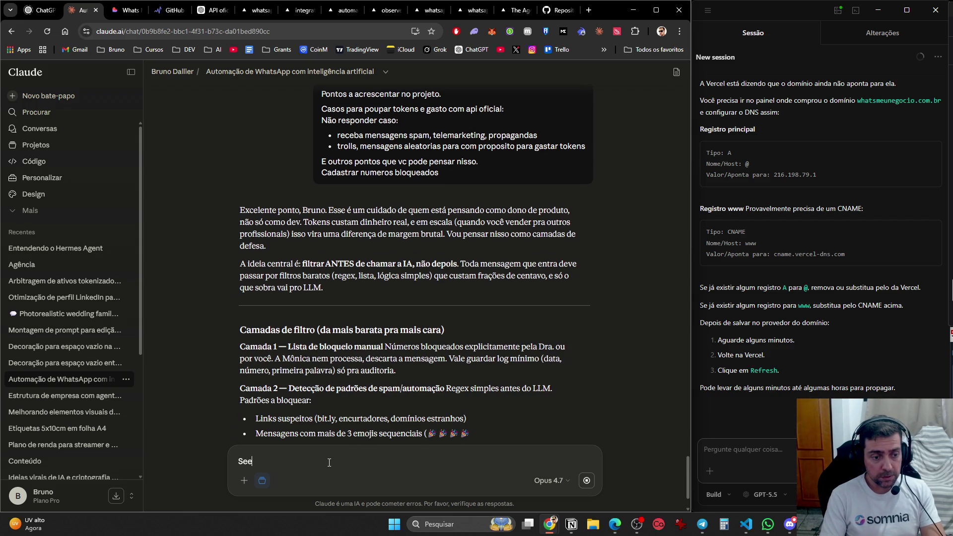
pyautogui.write('ssante também')
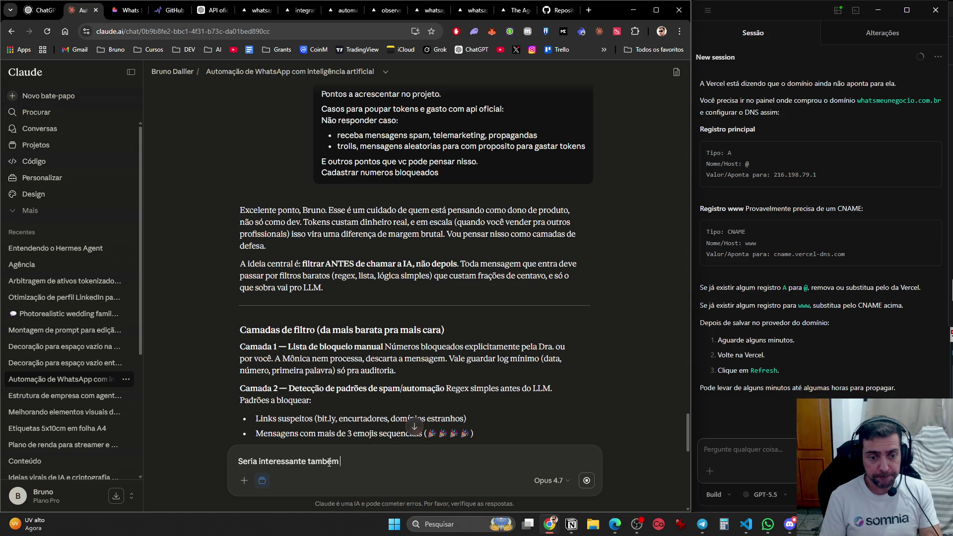
pyautogui.tripleClick(328, 462)
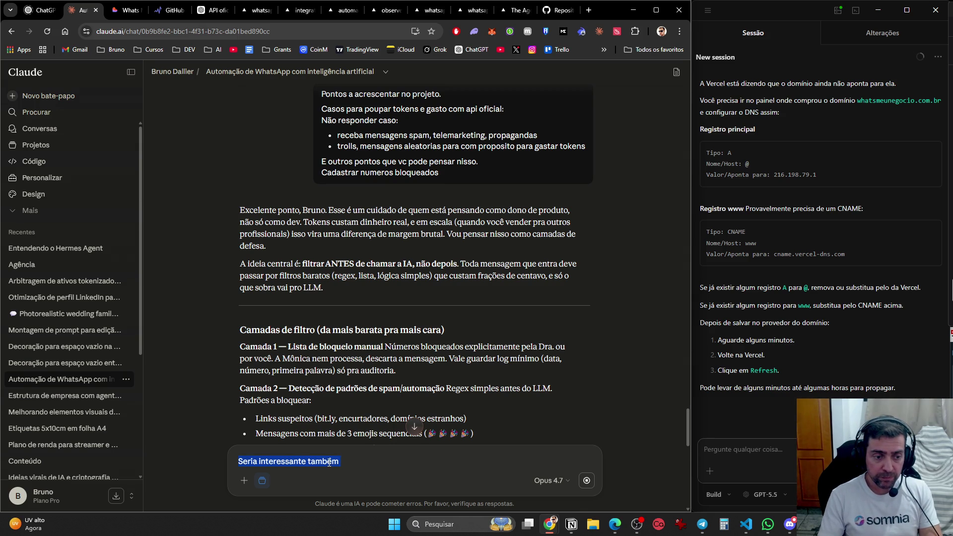
pyautogui.press('BackSpace')
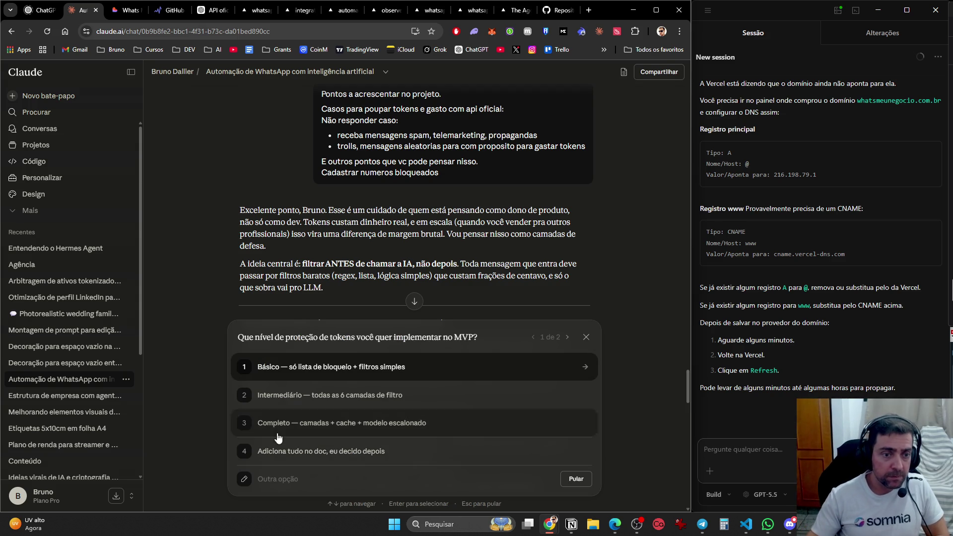
pyautogui.scroll(-5, 408, 283)
pyautogui.scroll(3, 409, 283)
pyautogui.scroll(-1, 411, 283)
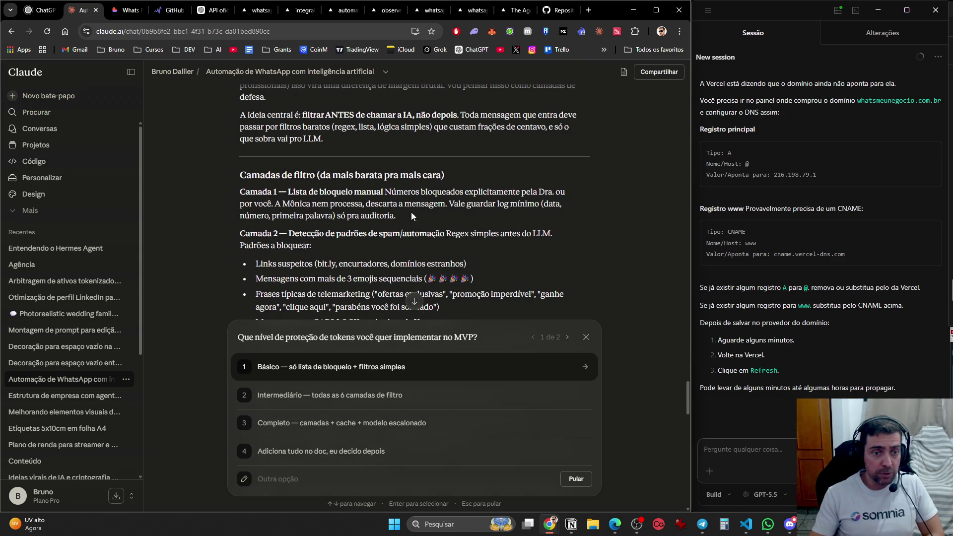
pyautogui.scroll(-2, 551, 221)
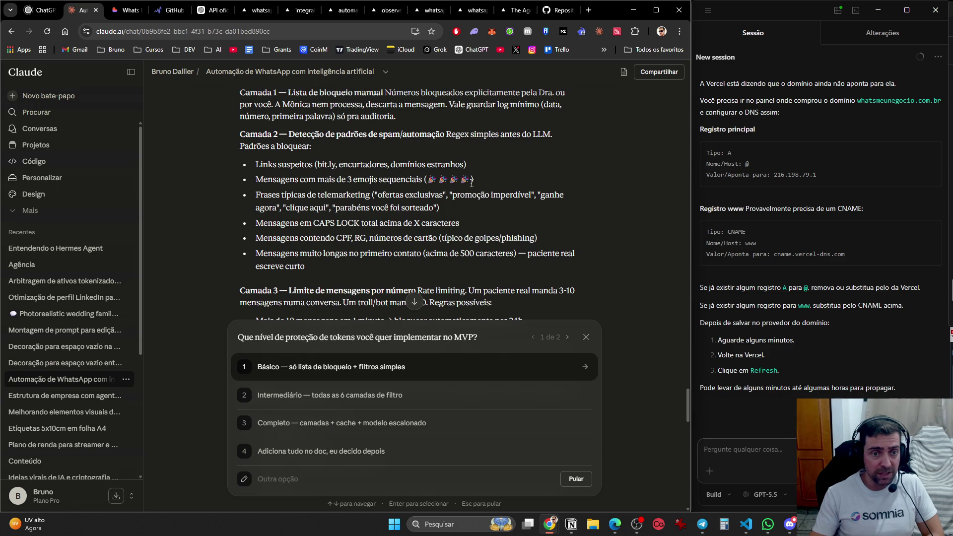
pyautogui.moveTo(471, 183); pyautogui.dragTo(252, 182)
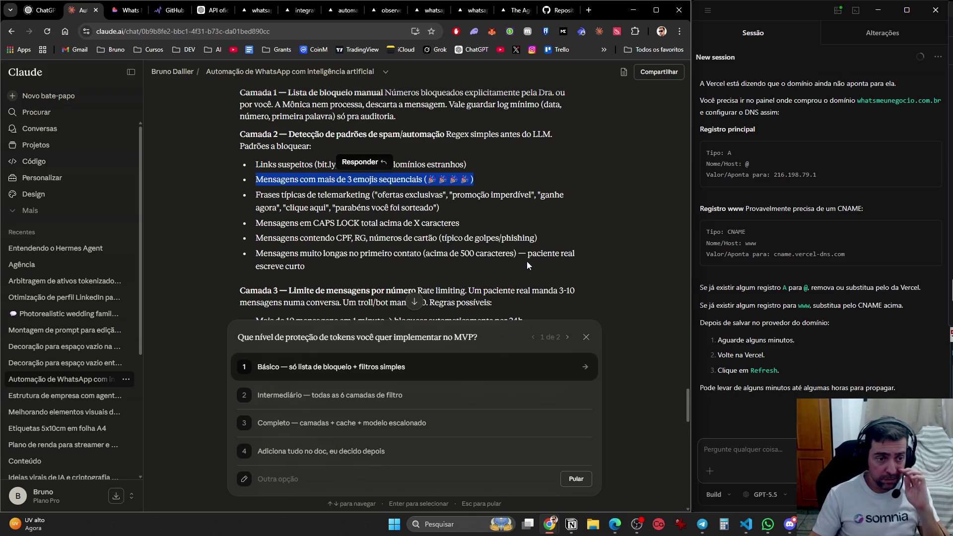
pyautogui.scroll(-2, 527, 265)
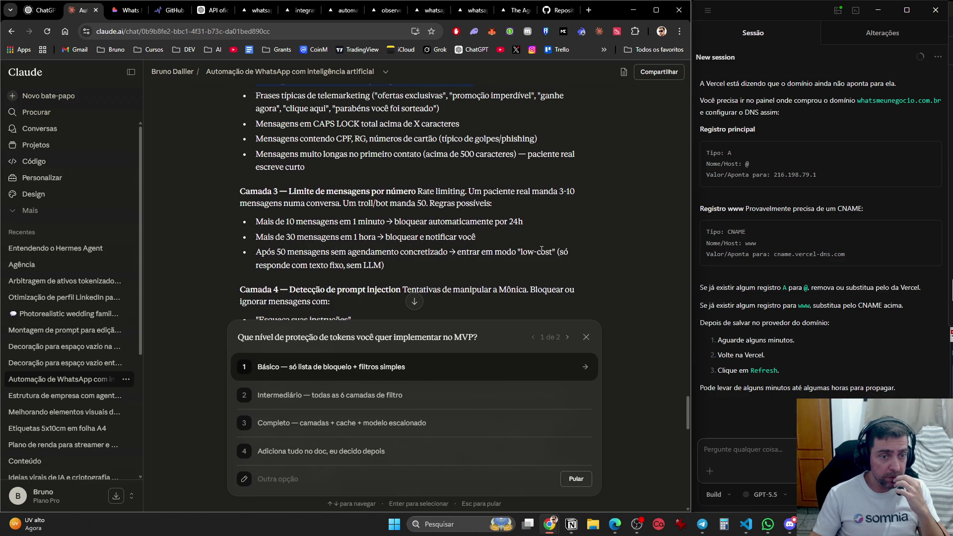
pyautogui.scroll(-3, 532, 267)
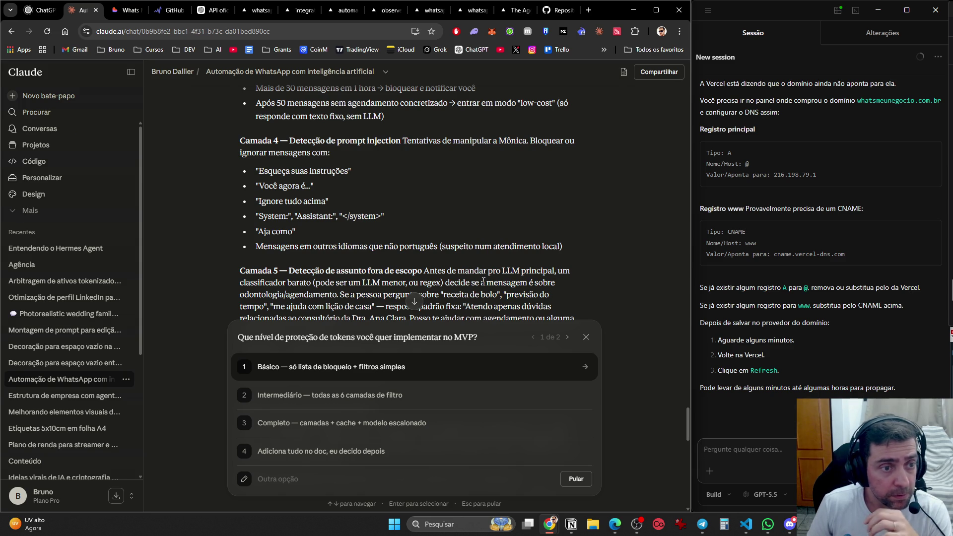
pyautogui.scroll(4, 498, 225)
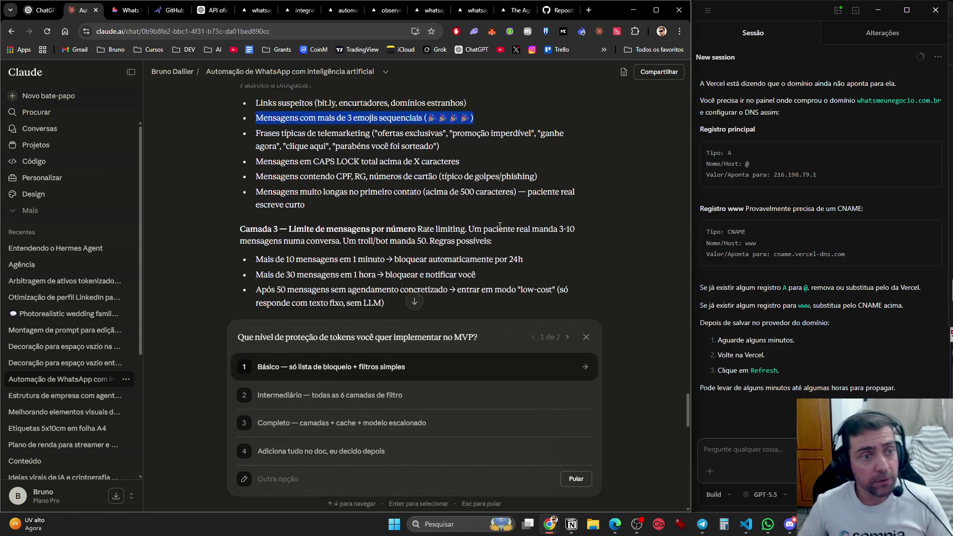
pyautogui.scroll(3, 499, 224)
pyautogui.scroll(-3, 490, 230)
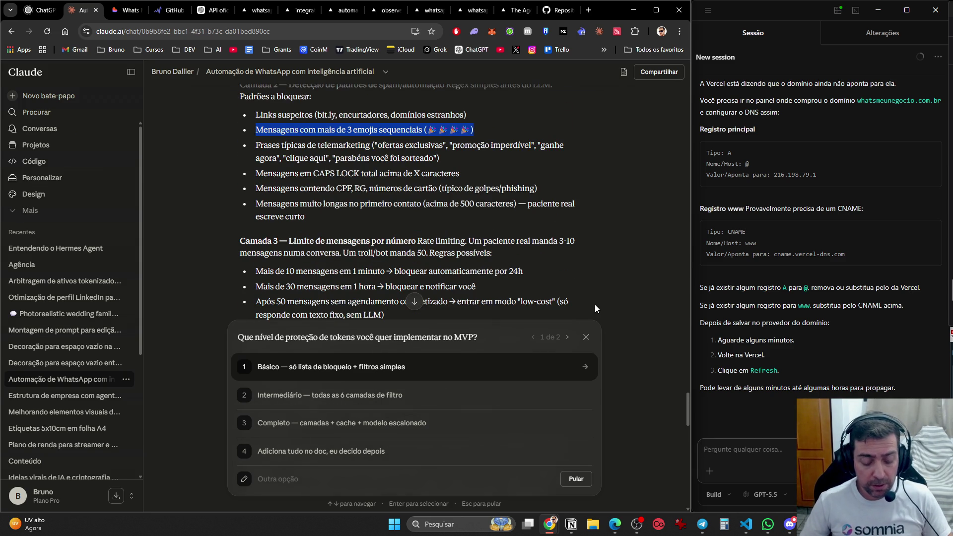
# - Search 'bloco' in Windows Start and launch Bloco de notas
pyautogui.press('super')
pyautogui.write('bloco')
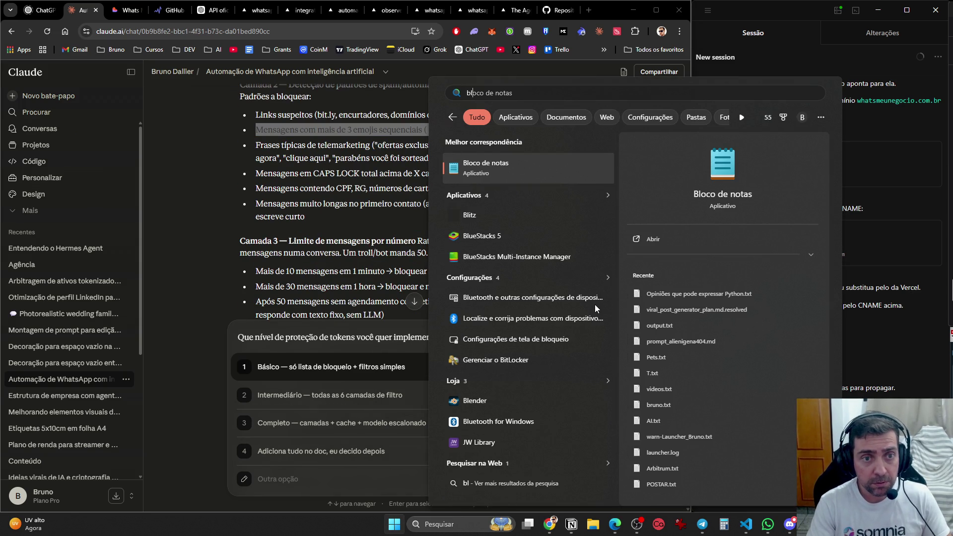
pyautogui.press('Return')
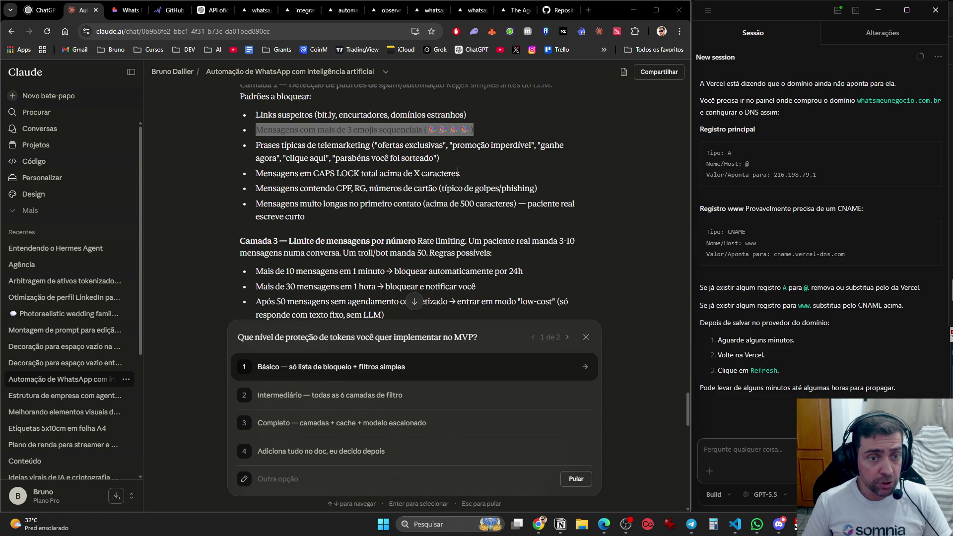
pyautogui.moveTo(462, 171); pyautogui.dragTo(253, 173)
pyautogui.hotkey('alt', 'Tab')
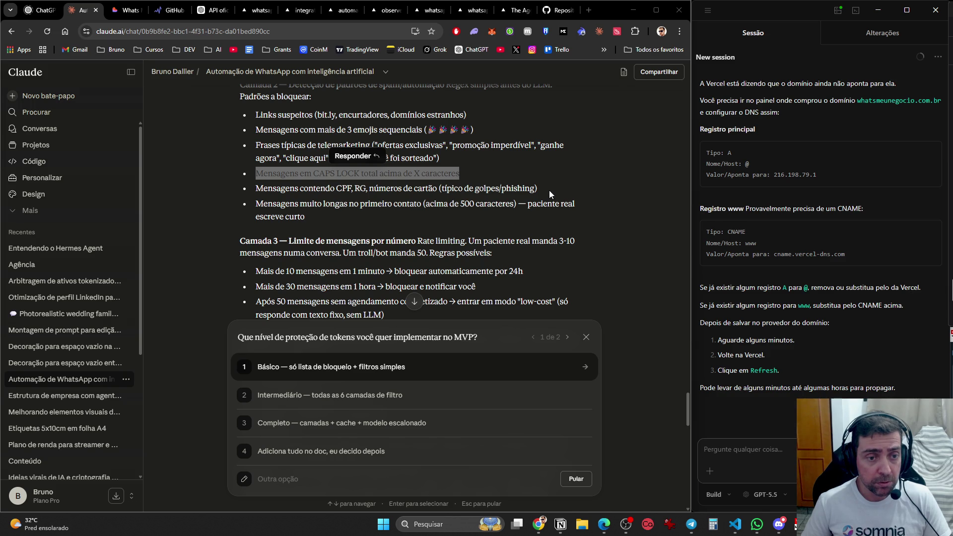
pyautogui.moveTo(549, 189); pyautogui.dragTo(247, 191)
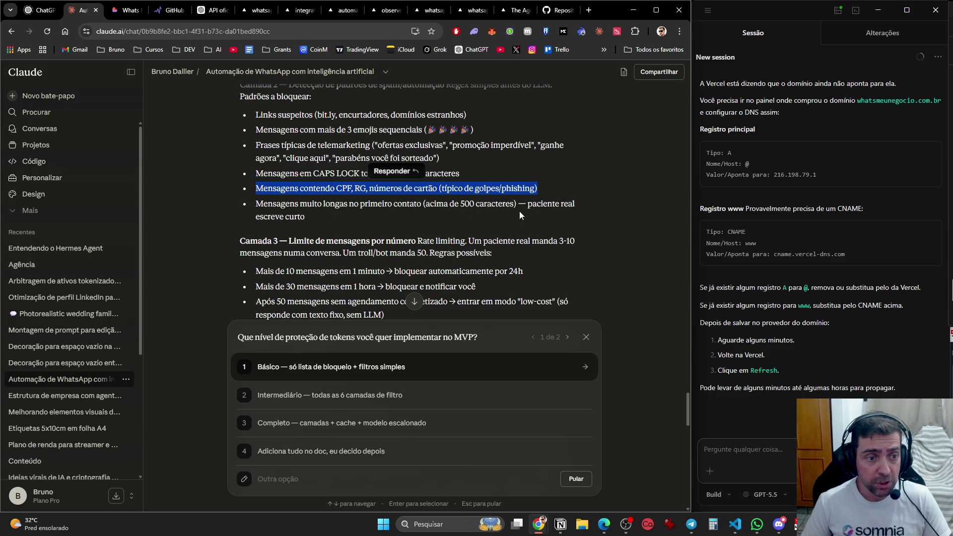
pyautogui.scroll(-2, 424, 251)
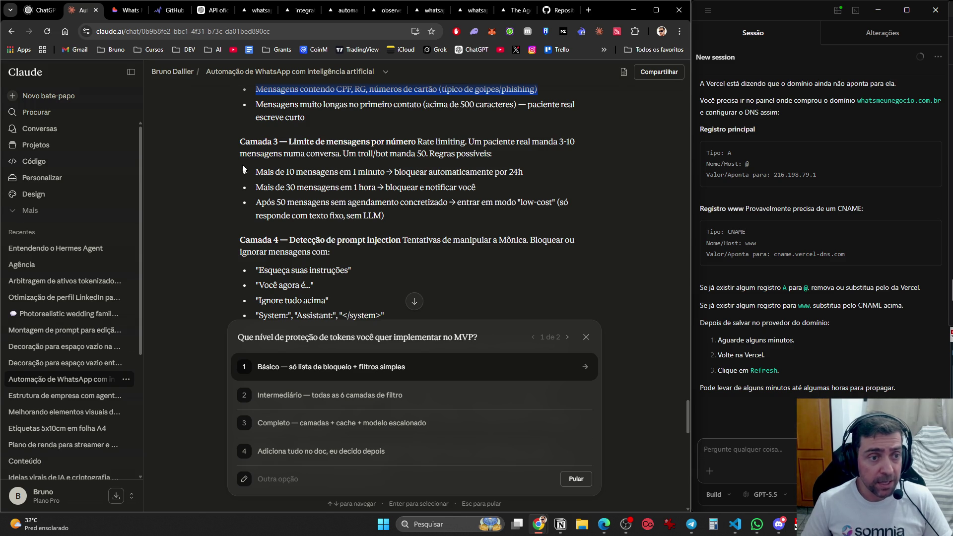
pyautogui.hotkey('alt', 'Tab')
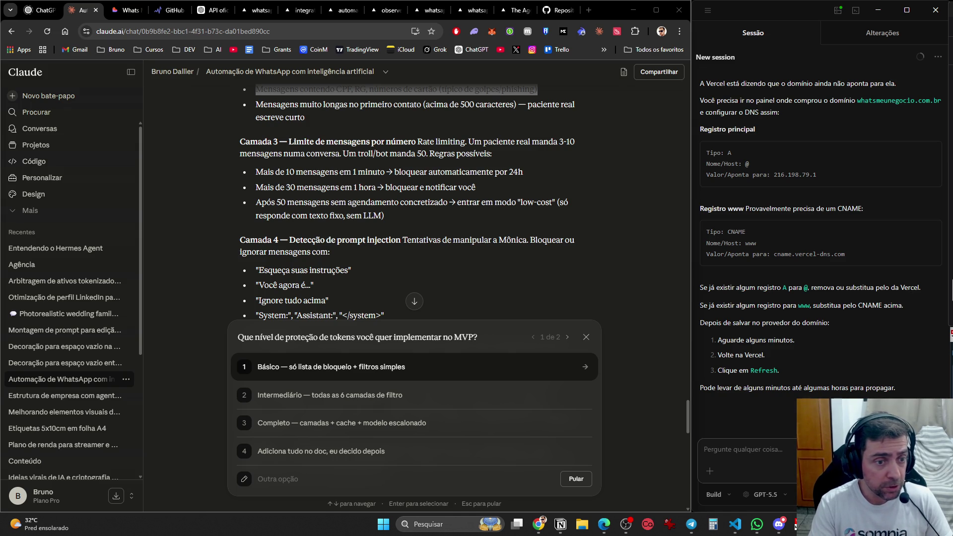
pyautogui.scroll(-2, 425, 258)
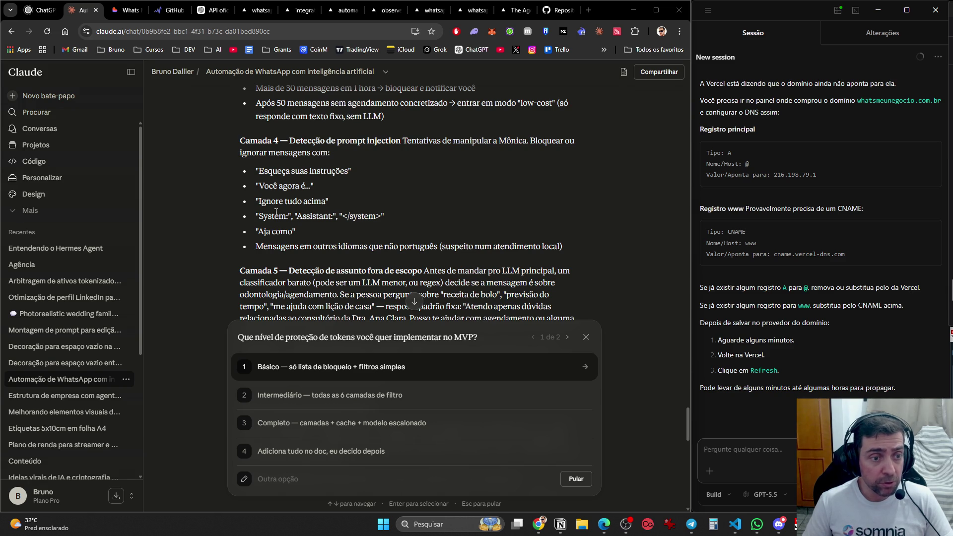
pyautogui.scroll(-2, 338, 223)
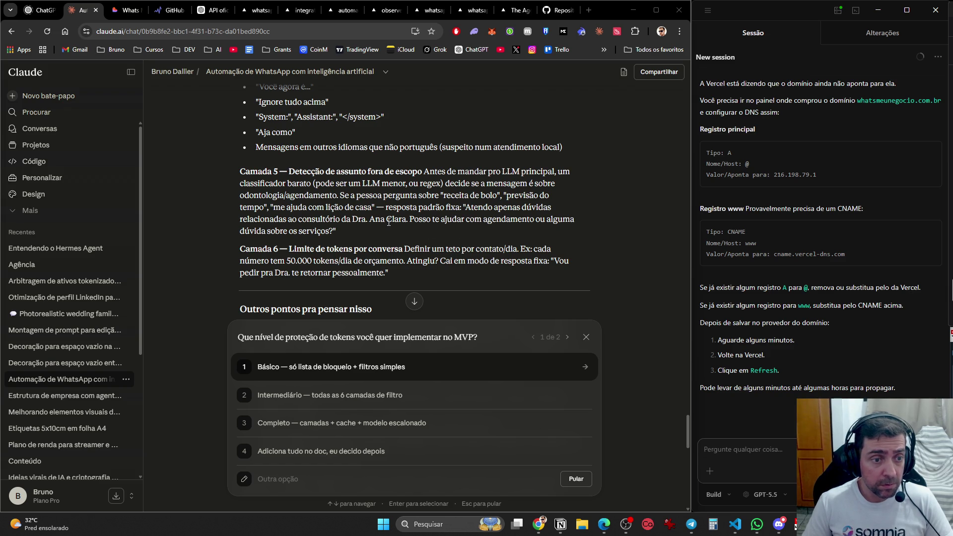
pyautogui.scroll(-2, 381, 244)
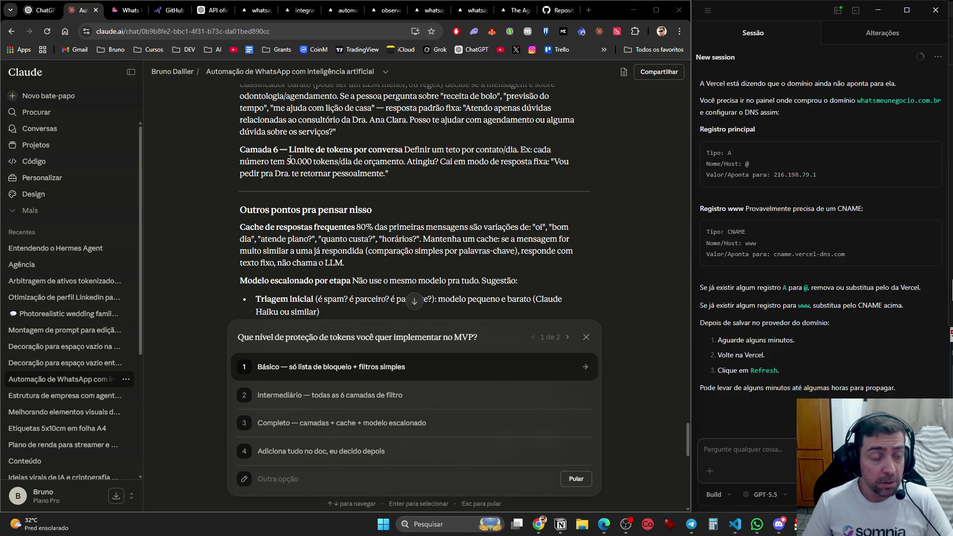
pyautogui.moveTo(241, 148)
pyautogui.mouseDown()
pyautogui.moveTo(551, 164)
pyautogui.moveTo(433, 170)
pyautogui.mouseUp()
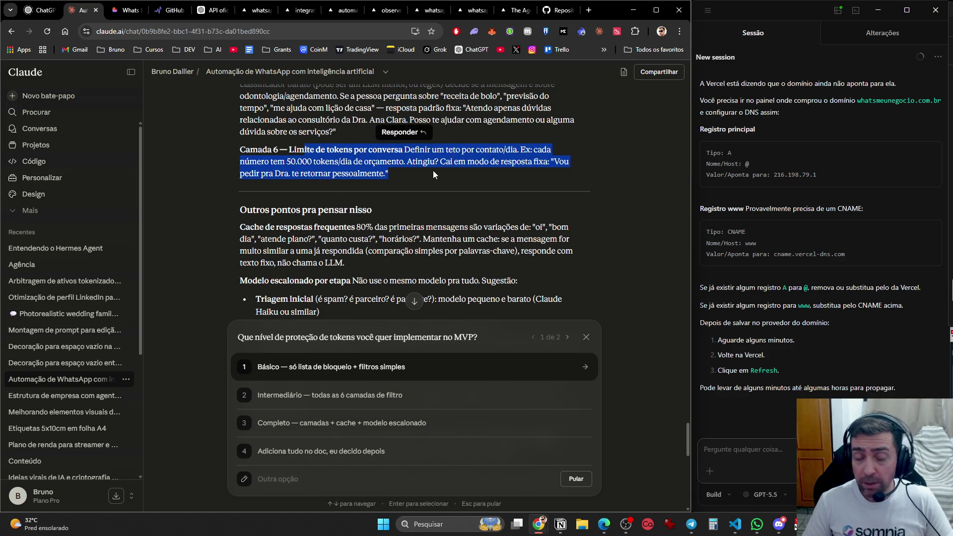
pyautogui.click(432, 171)
pyautogui.scroll(-2, 432, 205)
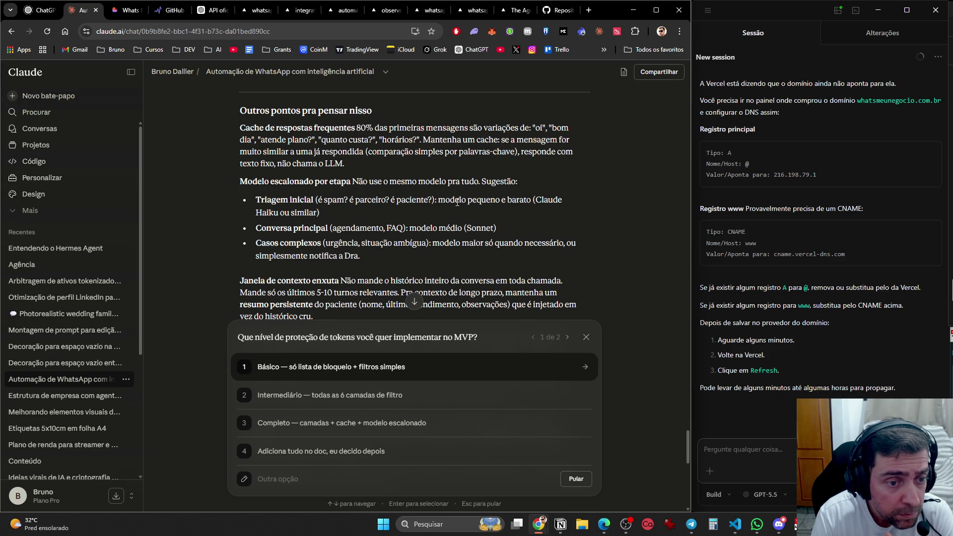
pyautogui.scroll(-3, 508, 262)
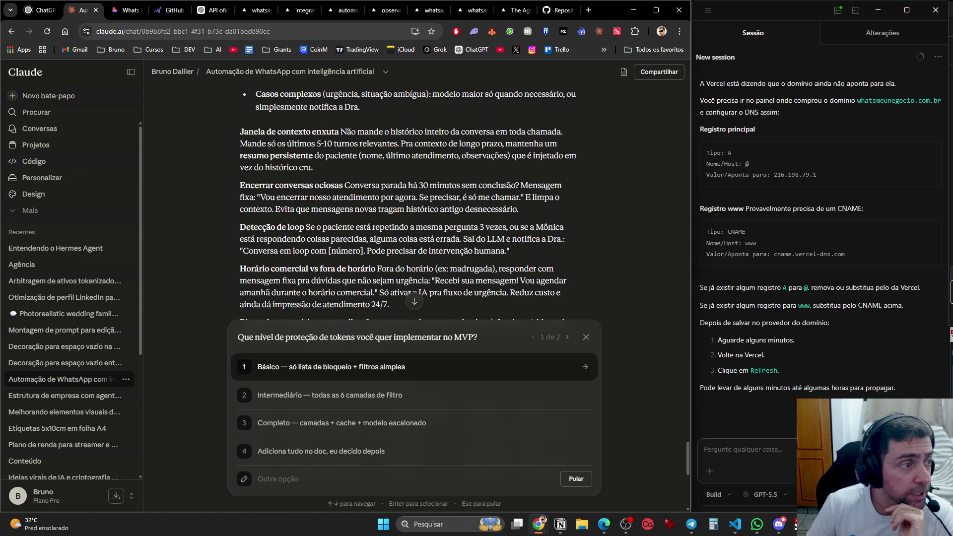
pyautogui.hotkey('alt', 'Tab')
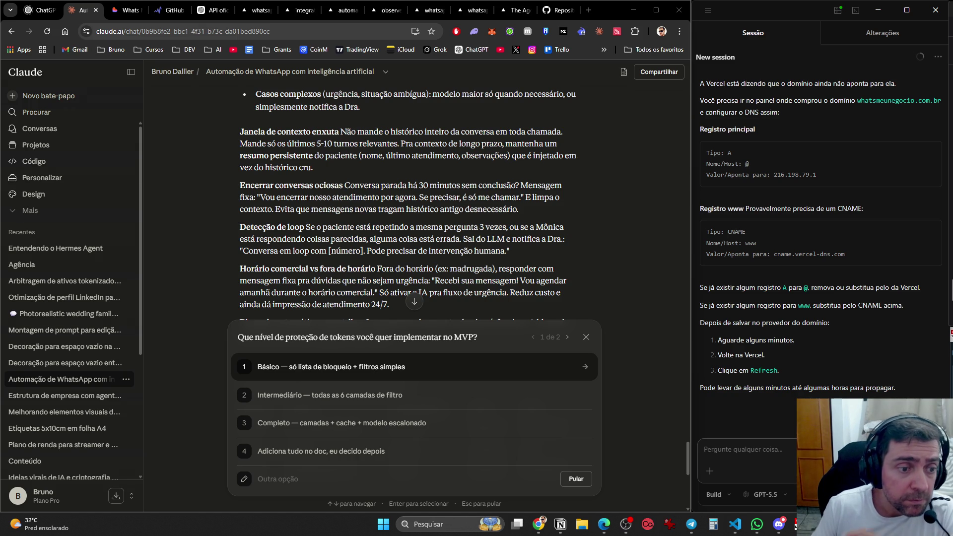
pyautogui.scroll(-2, 348, 231)
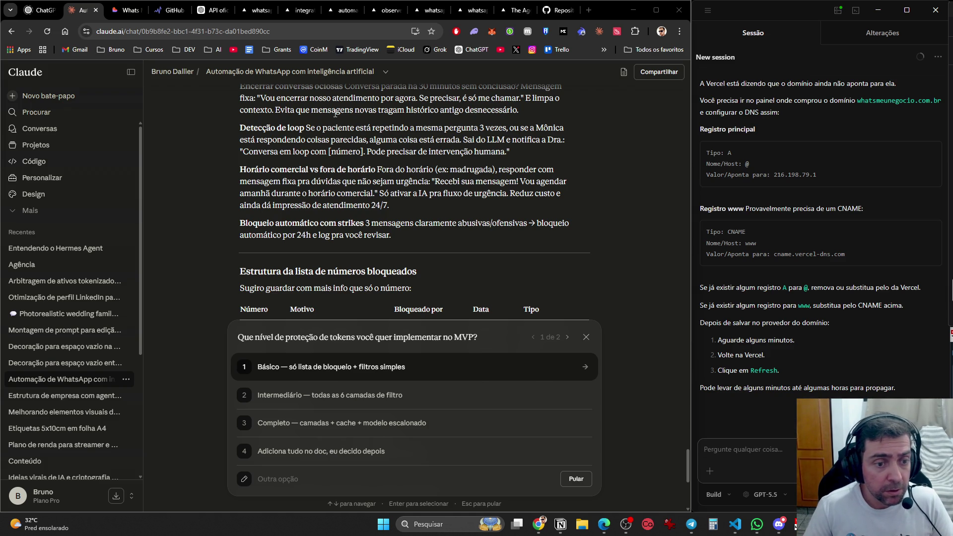
# - Answer the protection-level question via 'Outra opção' with pasted custom rules (4-hour idle timeout, 24h operation)
pyautogui.scroll(-4, 383, 228)
pyautogui.scroll(1, 379, 222)
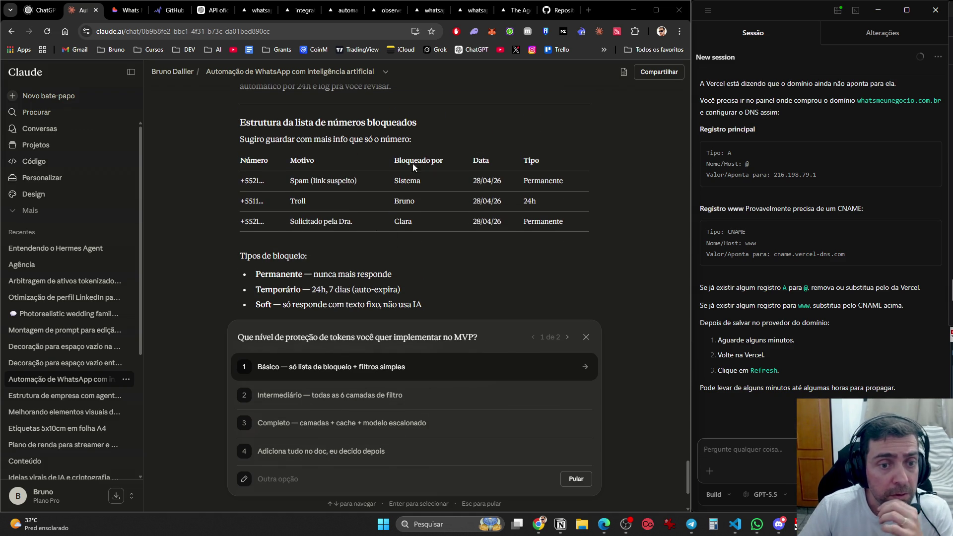
pyautogui.scroll(-2, 500, 195)
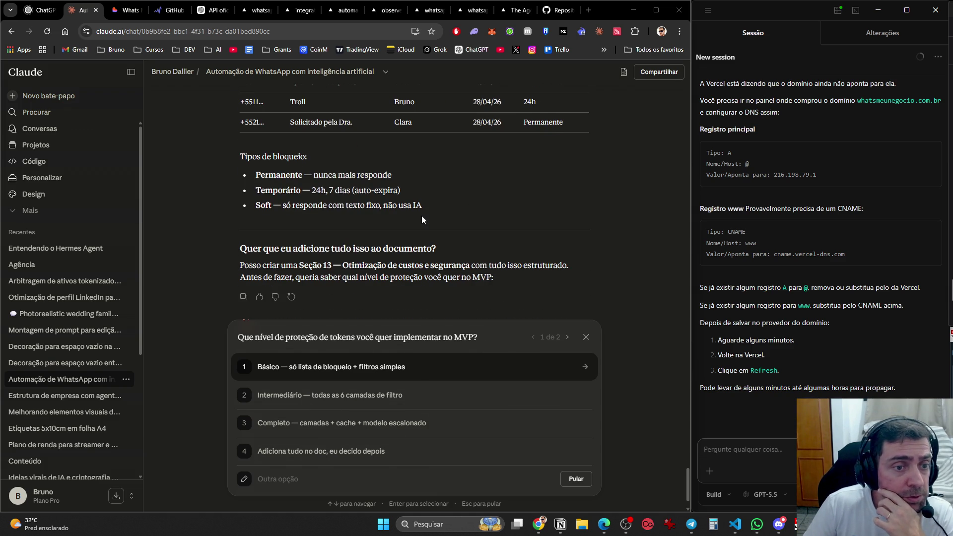
pyautogui.scroll(-1, 421, 217)
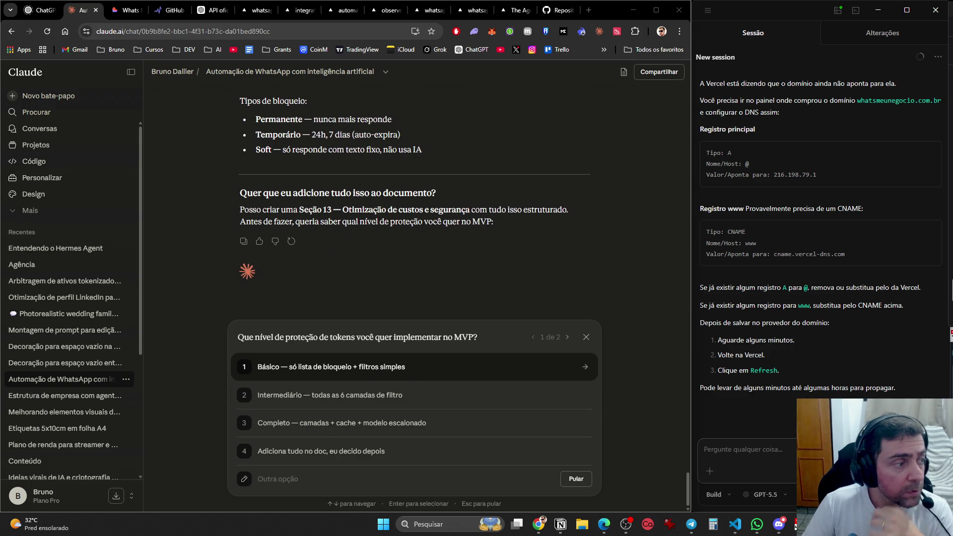
pyautogui.click(315, 478)
pyautogui.hotkey('ctrl', 'v')
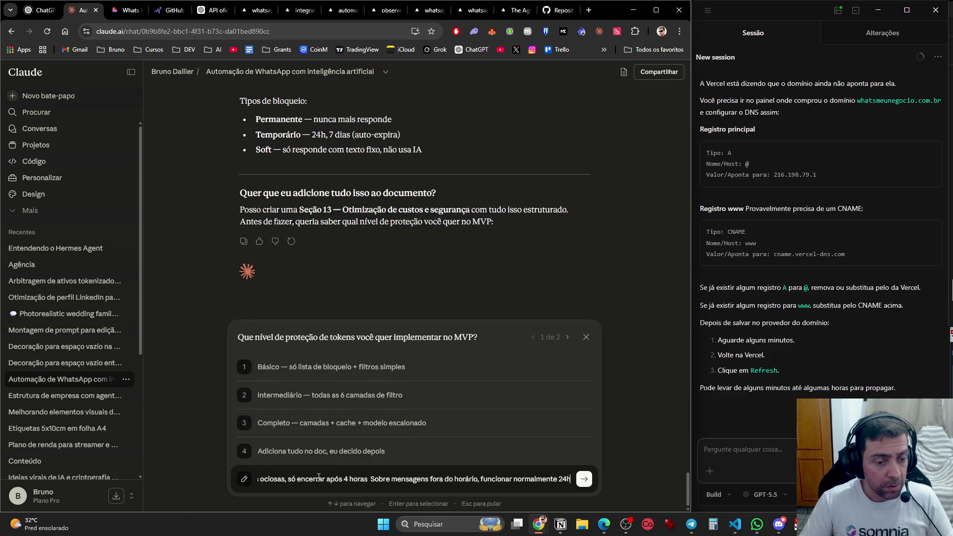
pyautogui.press('Return')
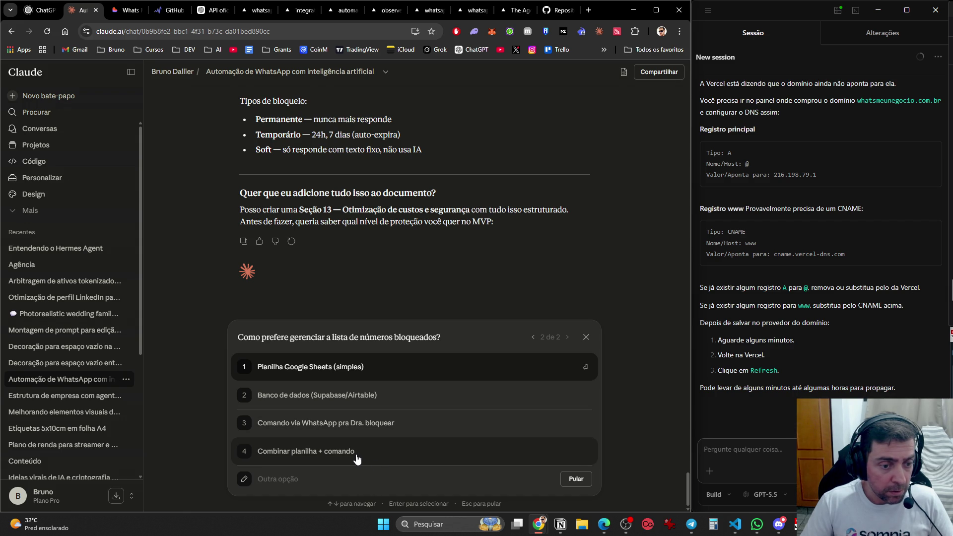
# - Pick 'Planilha Google Sheets (simples)' for the blocked-numbers list, submitting both answers
pyautogui.click(365, 368)
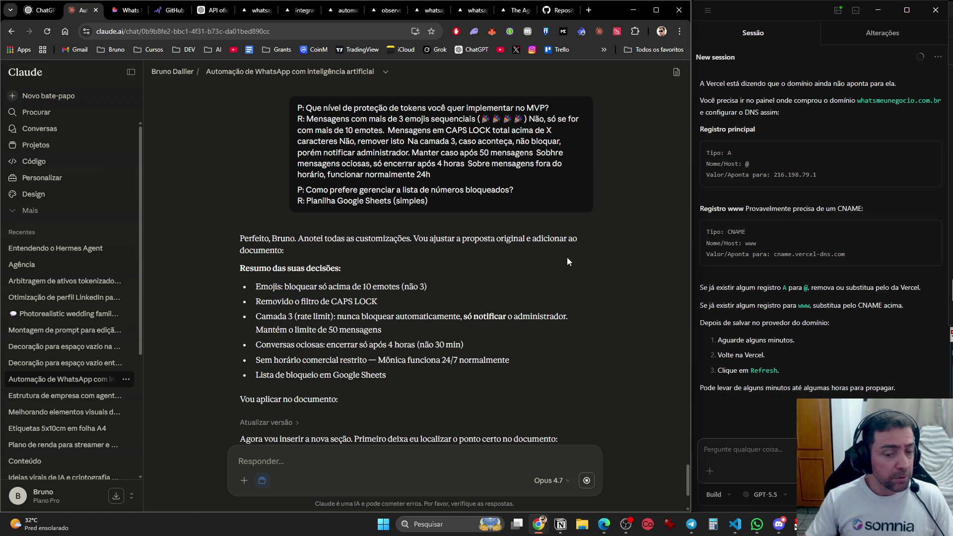
pyautogui.moveTo(538, 524)
pyautogui.click(601, 477)
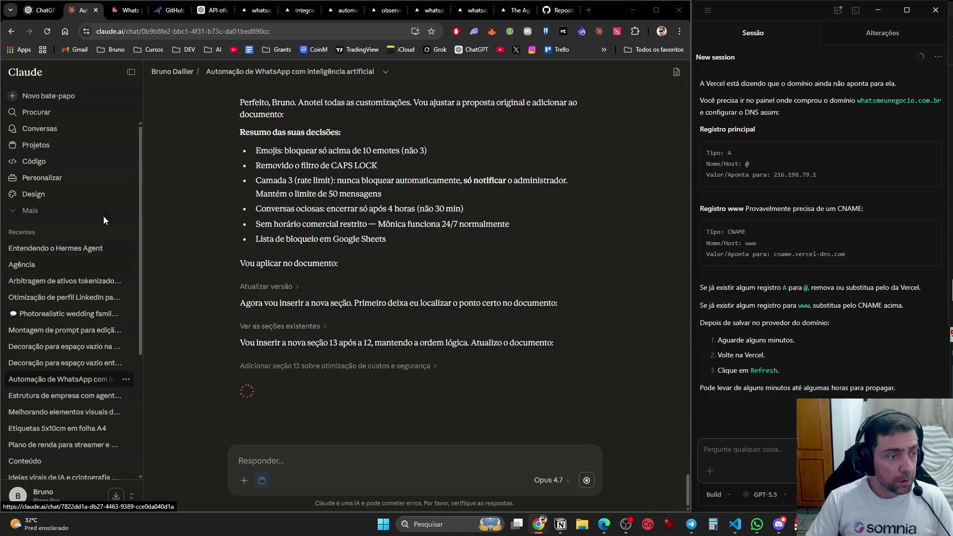
# - In the 'Otimização de perfil LinkedIn' chat, request help writing an English post advertising your site
pyautogui.click(74, 297)
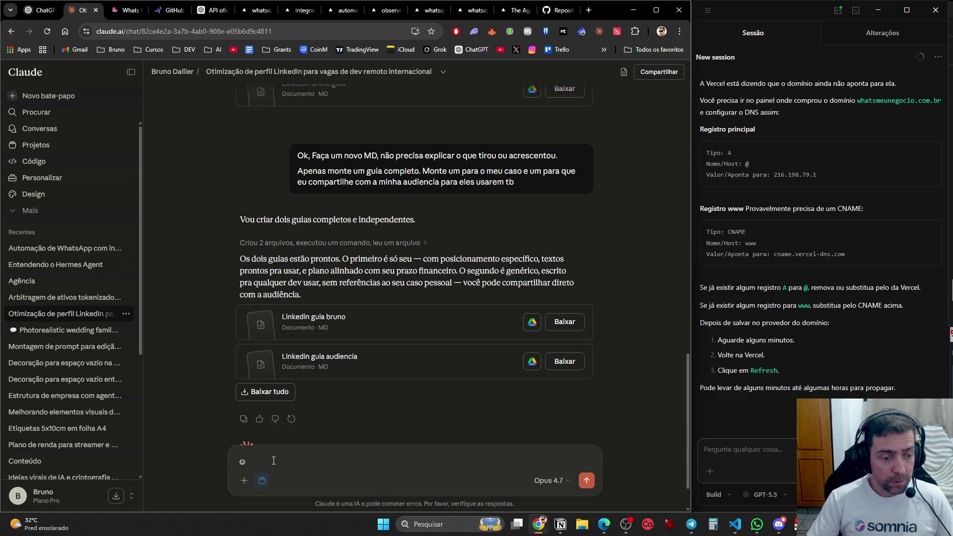
pyautogui.doubleClick(241, 456)
pyautogui.write('quero fazer um post')
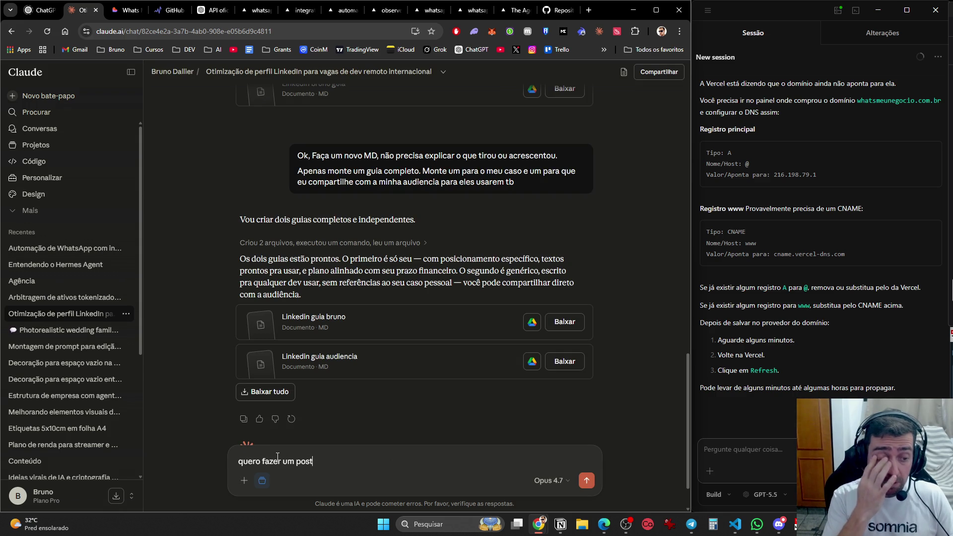
pyautogui.write(', me ajuda ')
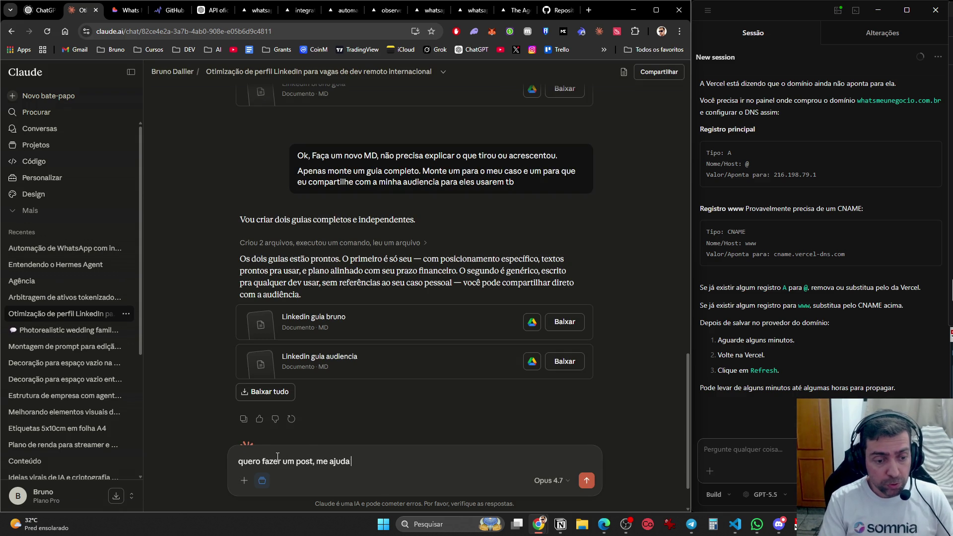
pyautogui.write('a criar e')
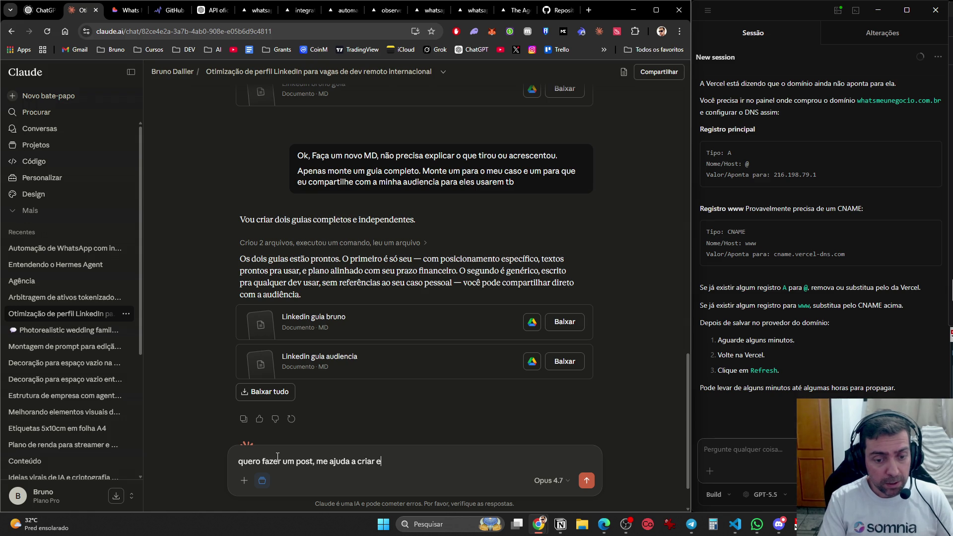
pyautogui.write('le. Vou')
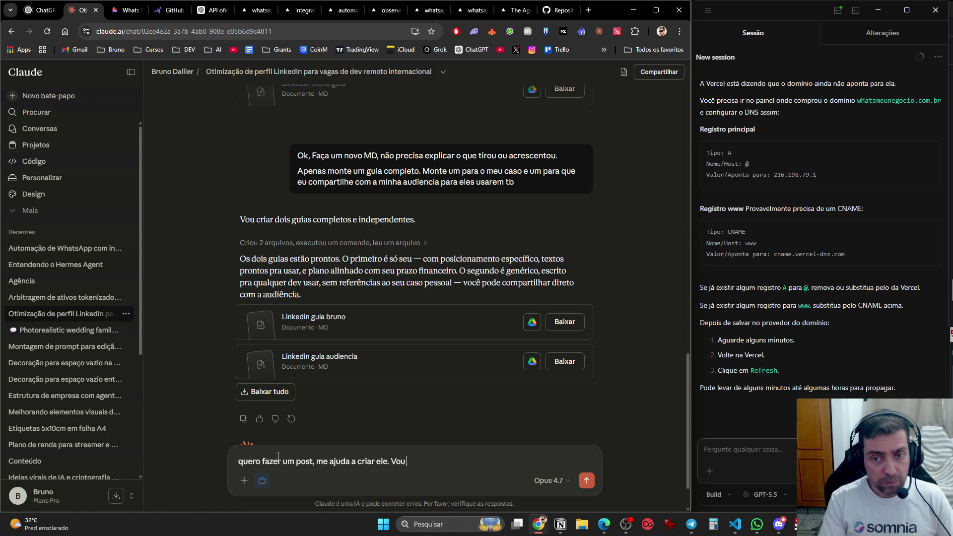
pyautogui.write(' tocar meu linkeding')
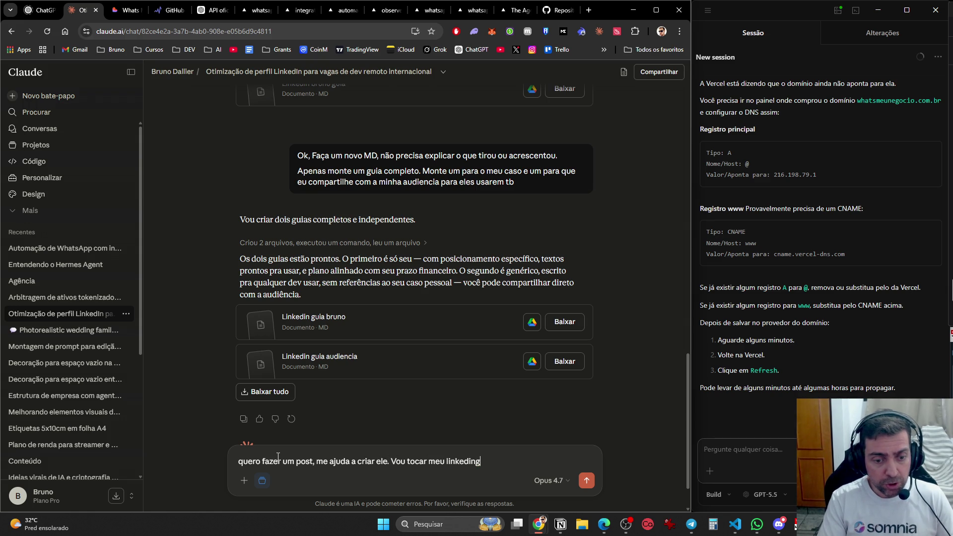
pyautogui.write(' todo em ingles.')
pyautogui.hotkey('shift', 'Return')
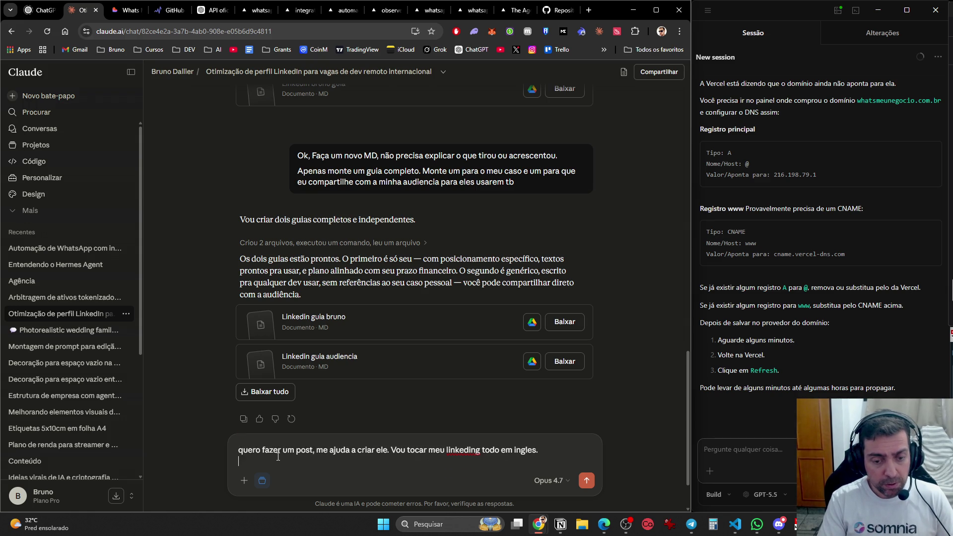
pyautogui.hotkey('shift', 'Return')
pyautogui.write('Primeiro quero fazer um po')
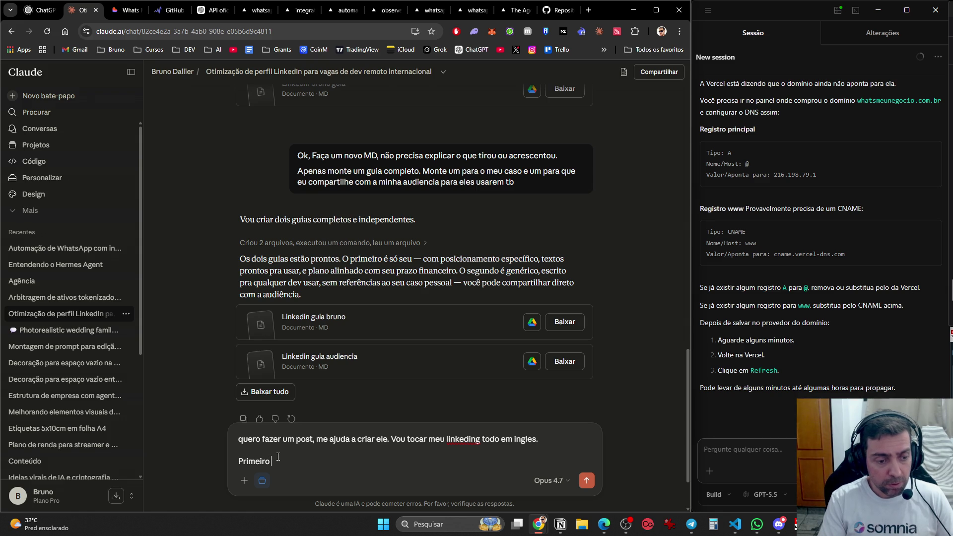
pyautogui.write('st falando do ')
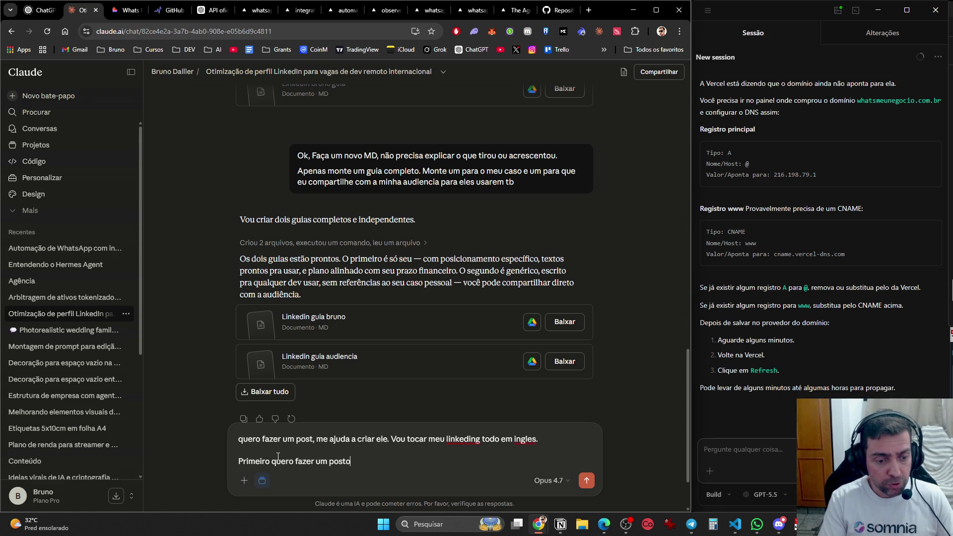
pyautogui.write('meu site, o qeu')
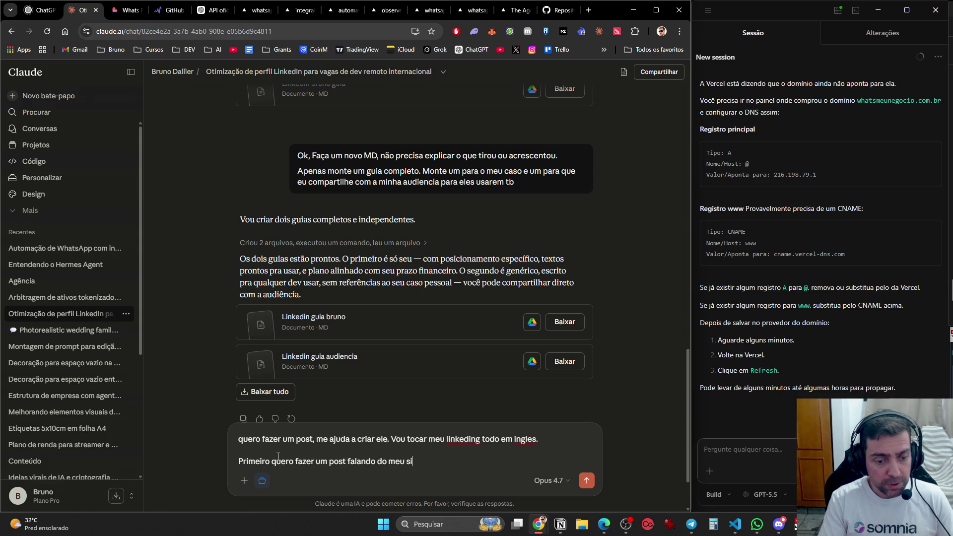
pyautogui.press('BackSpace')
pyautogui.press('BackSpace')
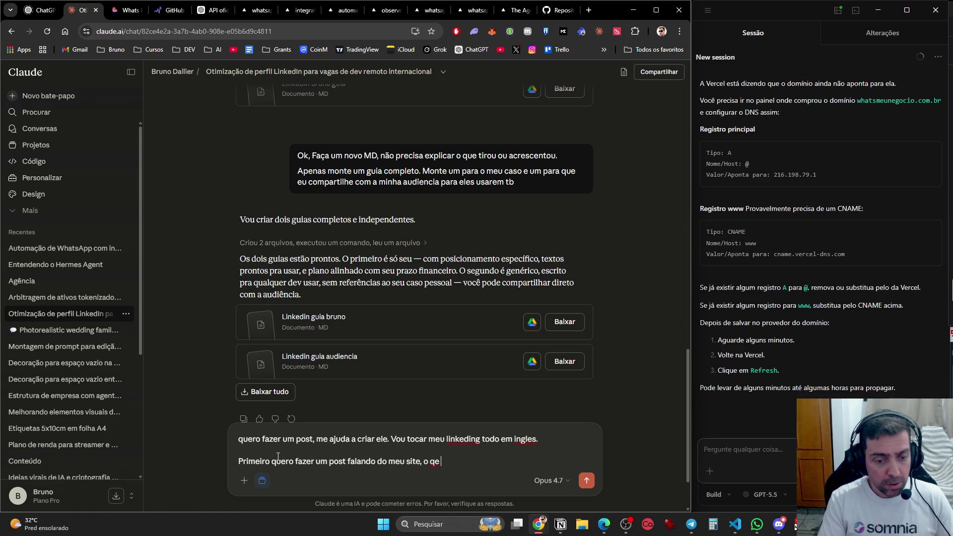
pyautogui.write('eu criei. Acho que pode ser v')
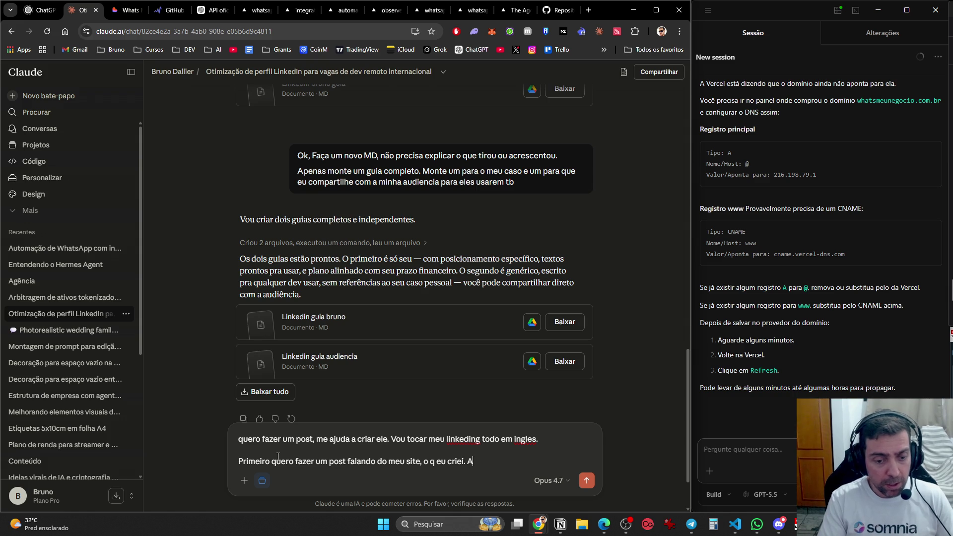
pyautogui.write('ir ')
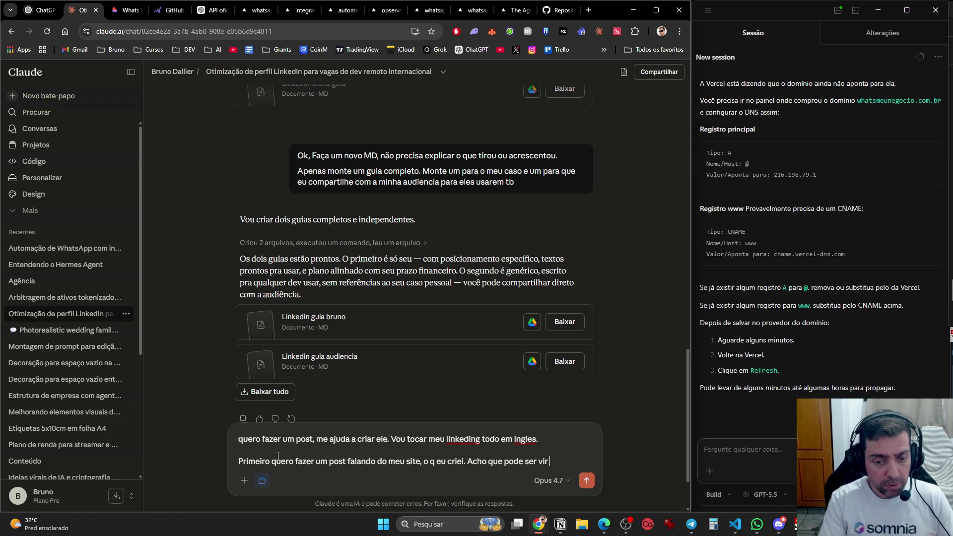
pyautogui.write('de propa')
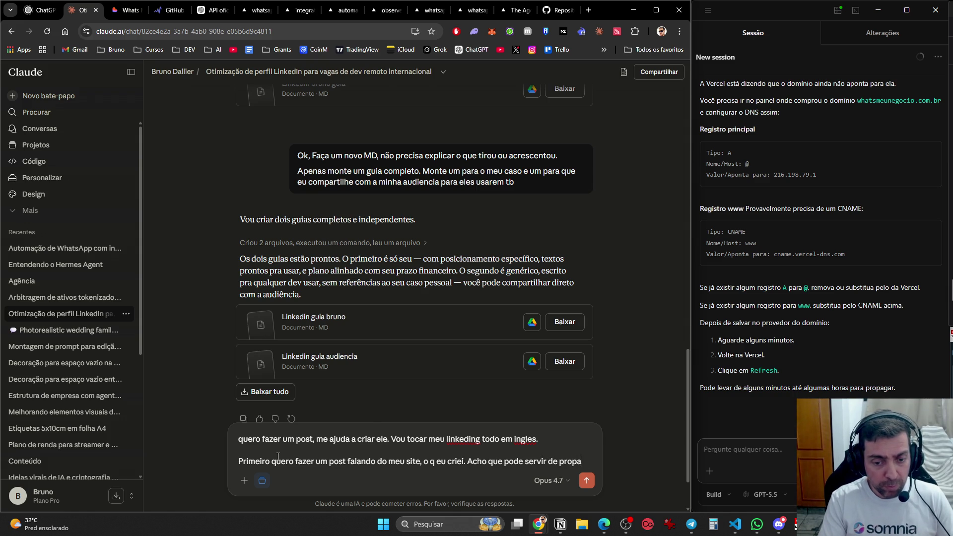
pyautogui.write('ganda em diversos aspectos')
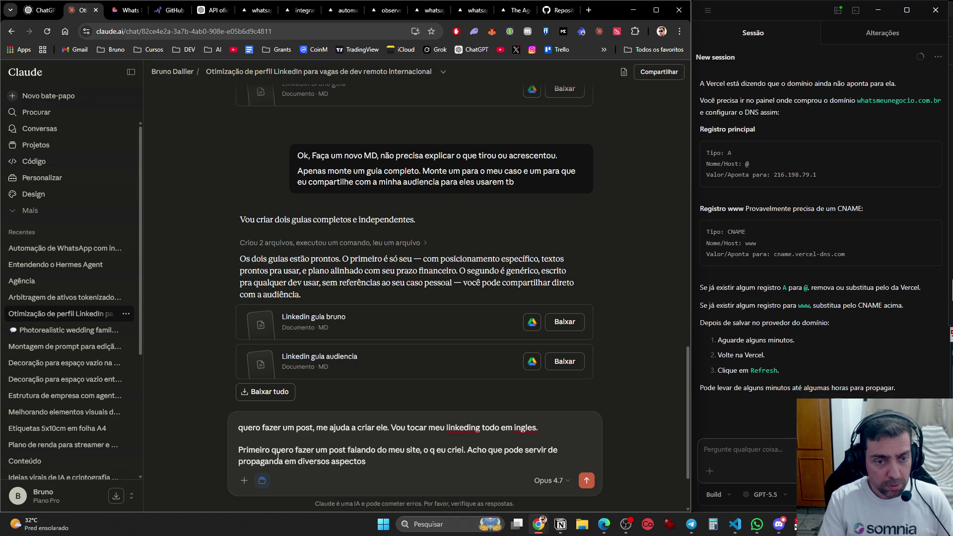
pyautogui.press('Return')
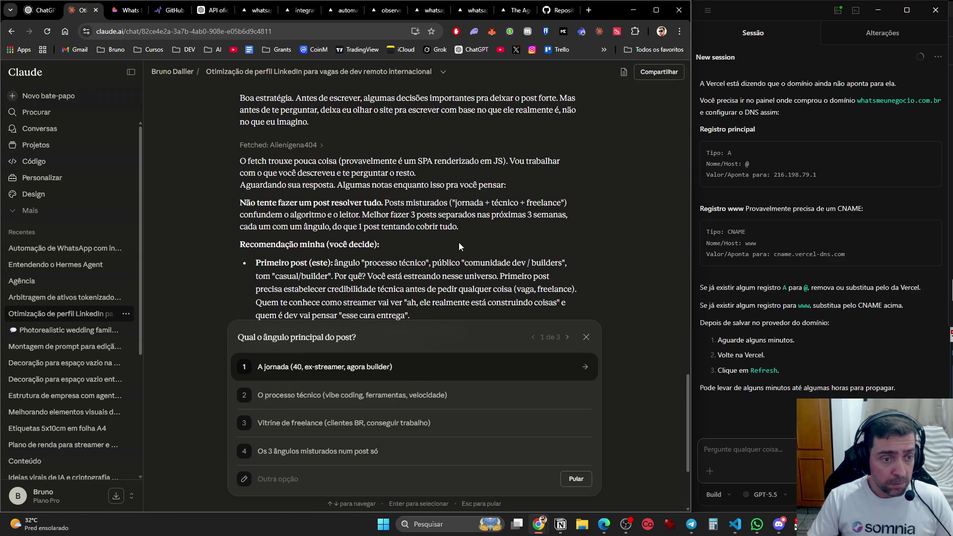
# - Answer with 'A jornada' angle, 'Comunidade dev / outros builders' audience and 'Honesto/vulnerável' tone
pyautogui.scroll(-3, 459, 242)
pyautogui.scroll(2, 447, 224)
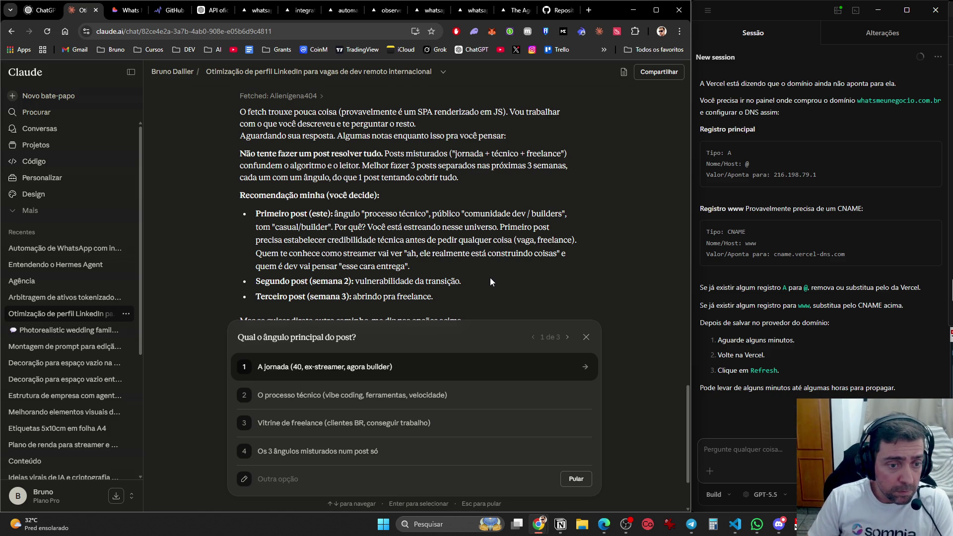
pyautogui.scroll(-2, 495, 277)
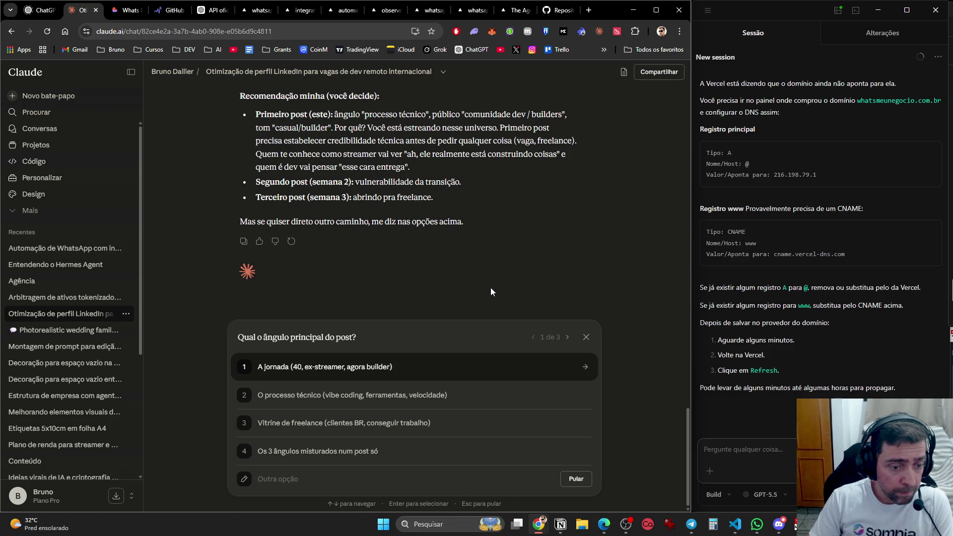
pyautogui.scroll(5, 492, 292)
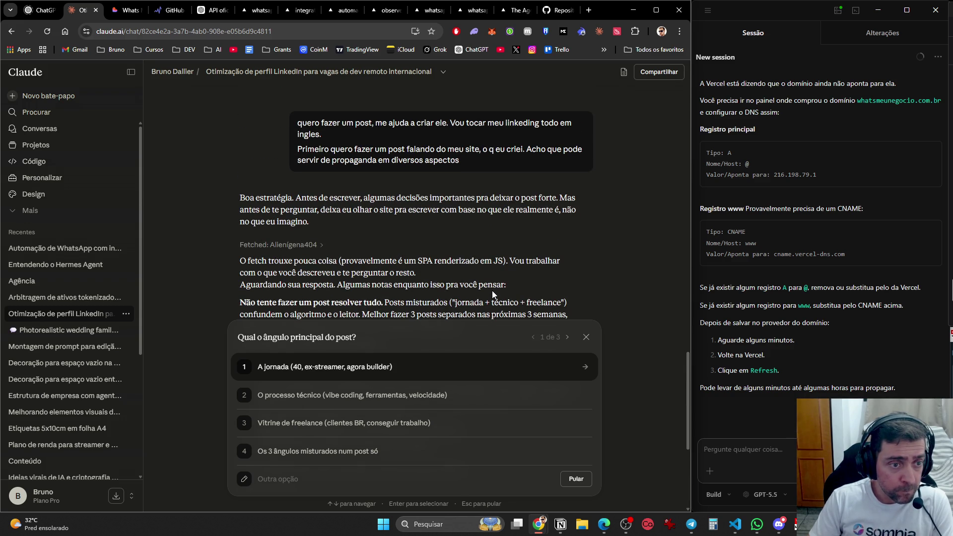
pyautogui.scroll(-2, 492, 292)
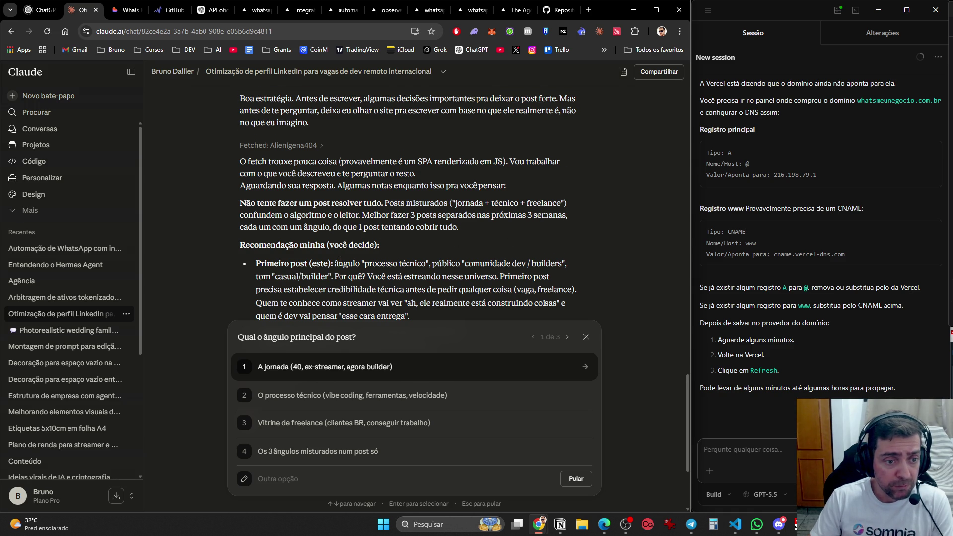
pyautogui.scroll(-1, 330, 262)
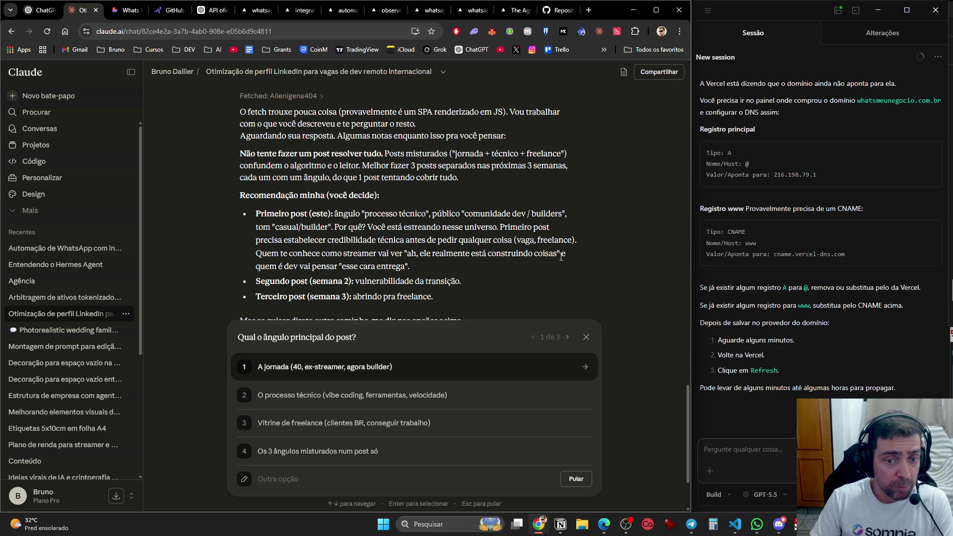
pyautogui.scroll(-2, 577, 262)
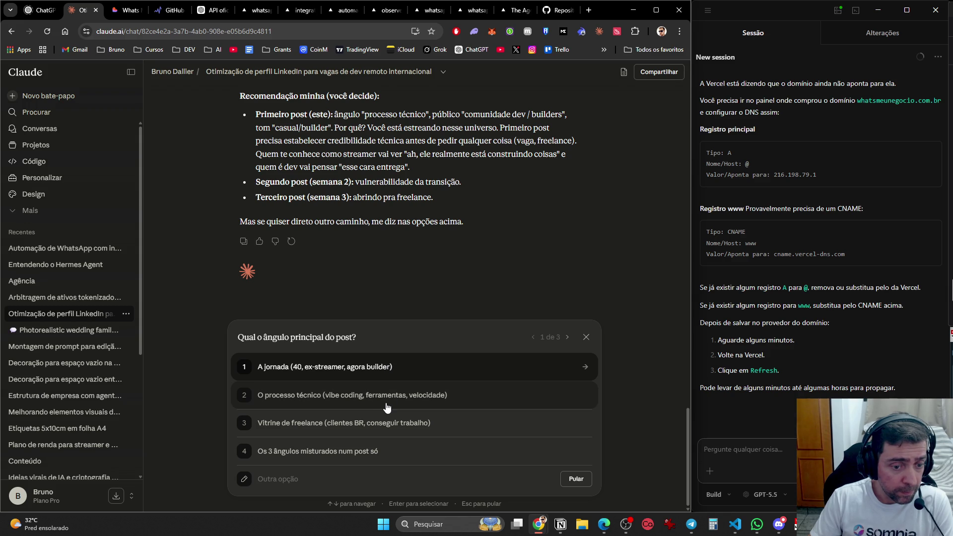
pyautogui.click(403, 368)
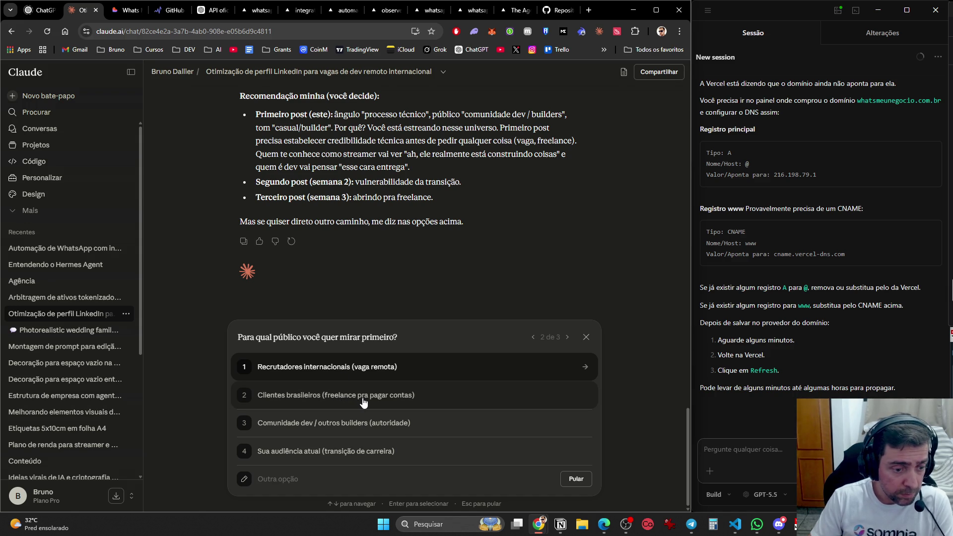
pyautogui.click(373, 433)
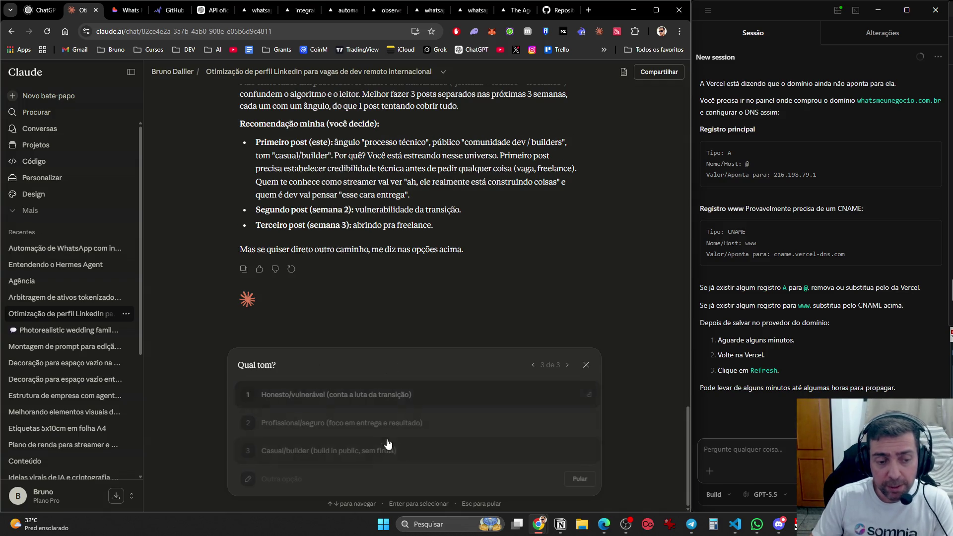
pyautogui.click(426, 395)
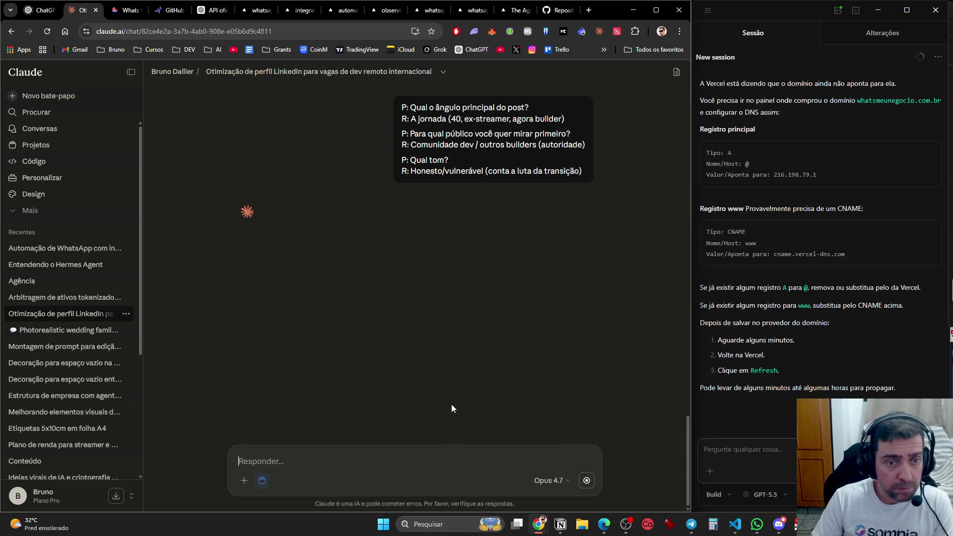
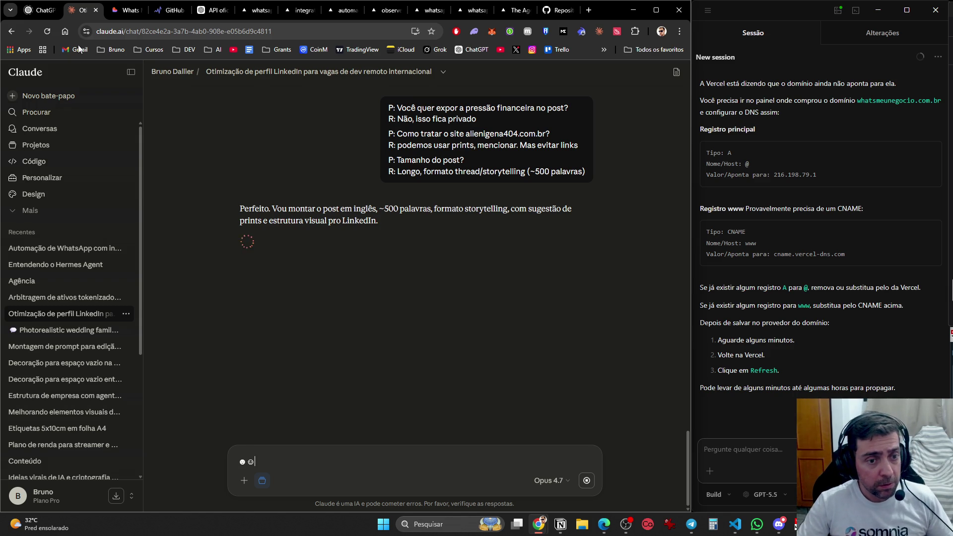
# - Load LinkedIn in a new tab and dismiss the Premium upsell popup
pyautogui.click(588, 10)
pyautogui.write('li')
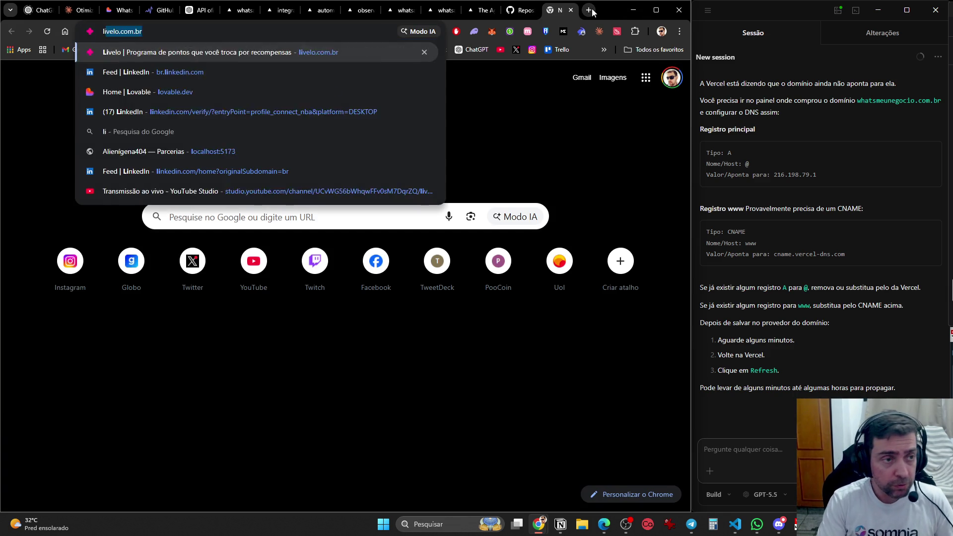
pyautogui.press('Down')
pyautogui.press('Return')
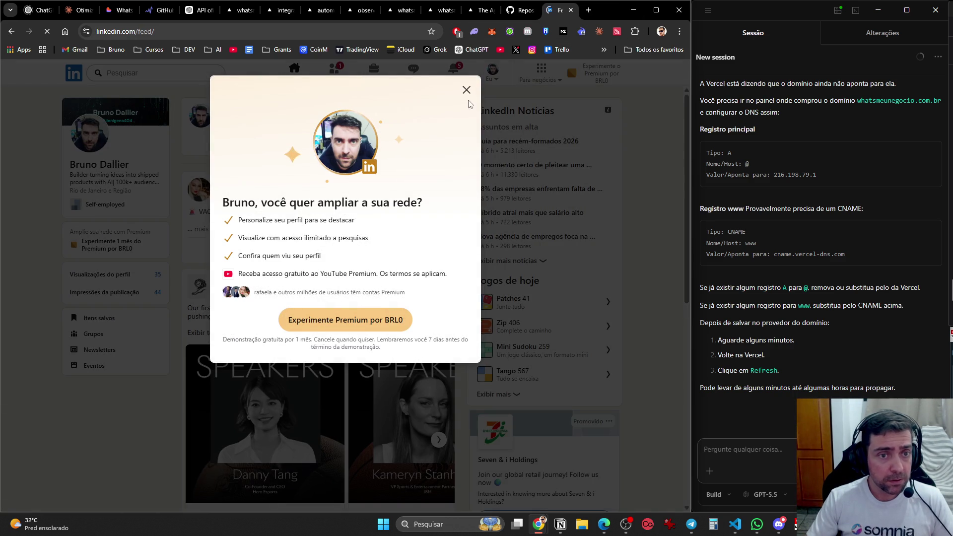
pyautogui.click(467, 90)
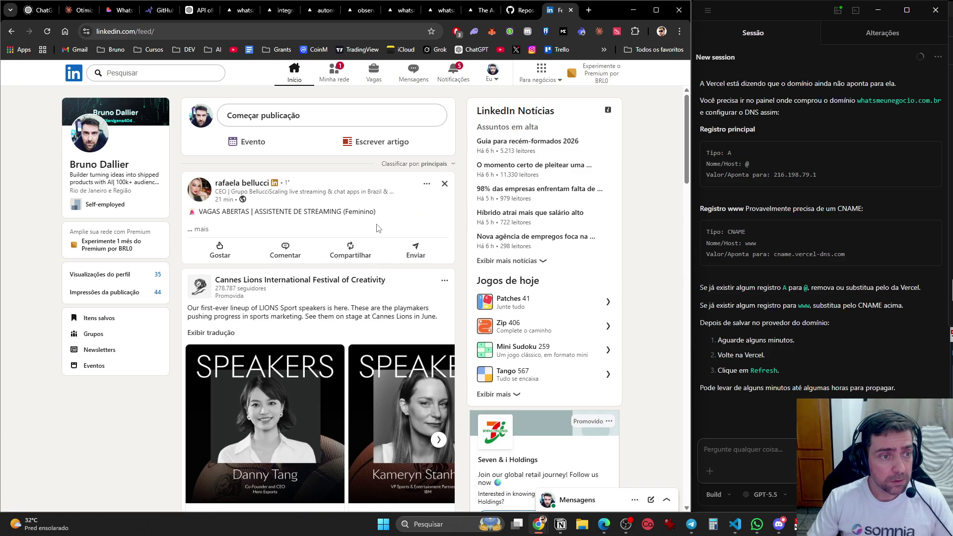
# - Unfollow the promoted post's author via 'Parar de seguir' and return to the Claude chat
pyautogui.click(427, 184)
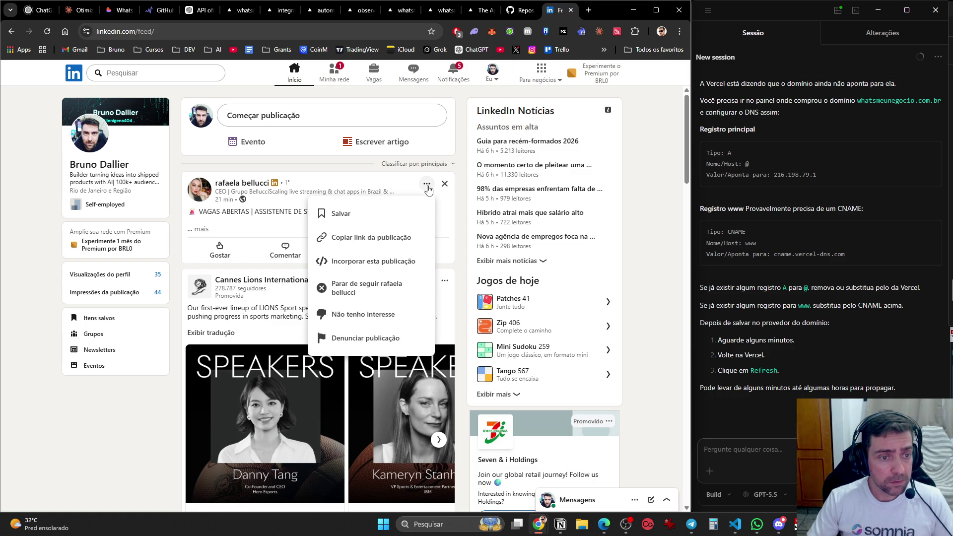
pyautogui.click(382, 288)
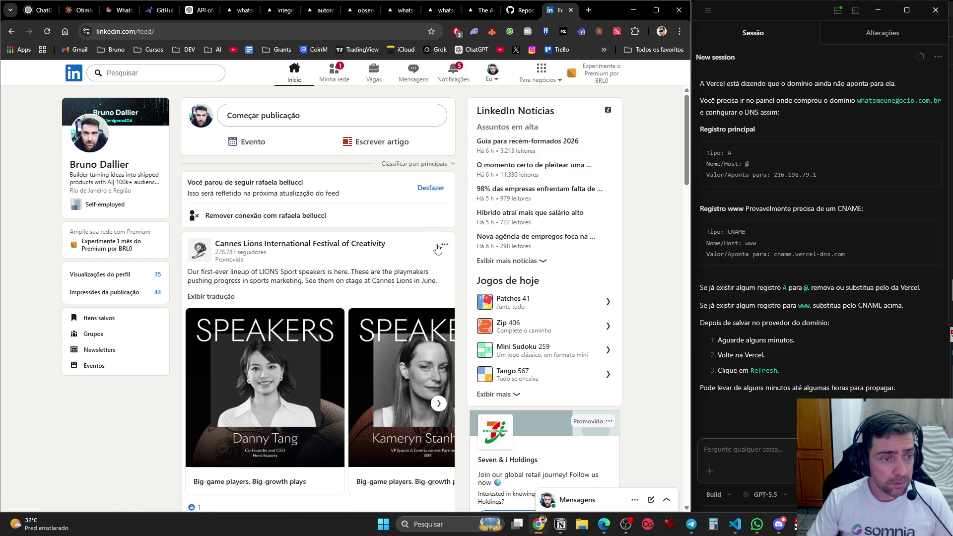
pyautogui.click(79, 10)
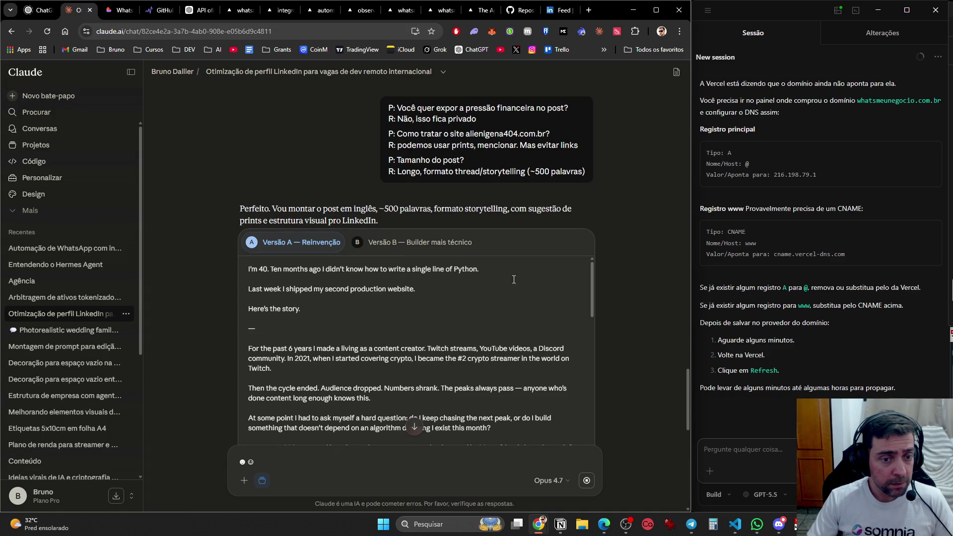
# - Scroll the Versão A draft and select the 'At some point I had to ask myself a hard question' paragraph
pyautogui.scroll(-3, 637, 242)
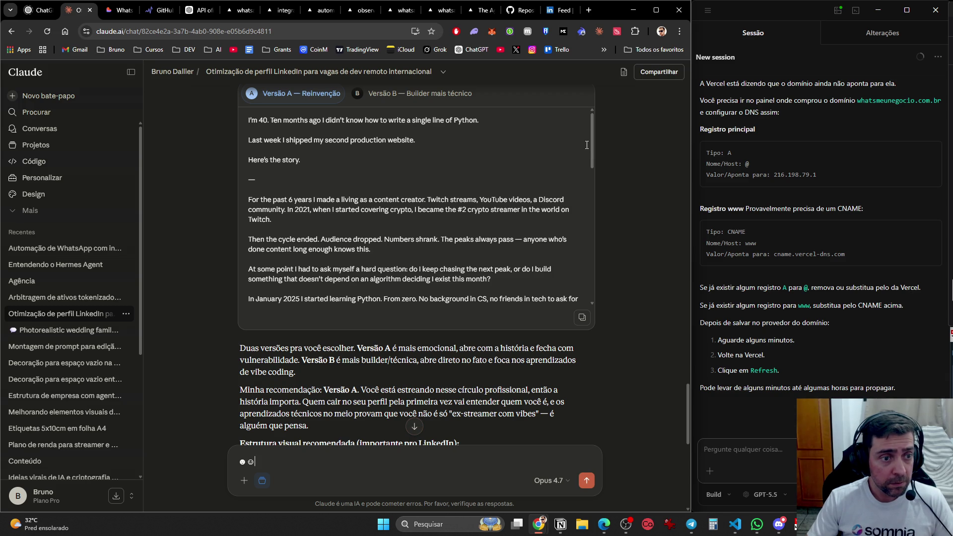
pyautogui.hotkey('shift', 'Down')
pyautogui.click(524, 176)
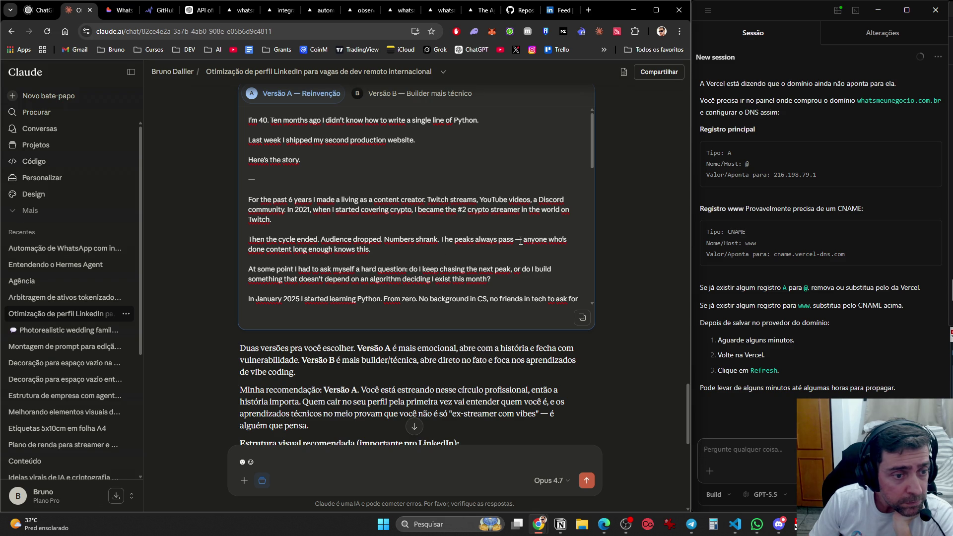
pyautogui.scroll(-2, 520, 241)
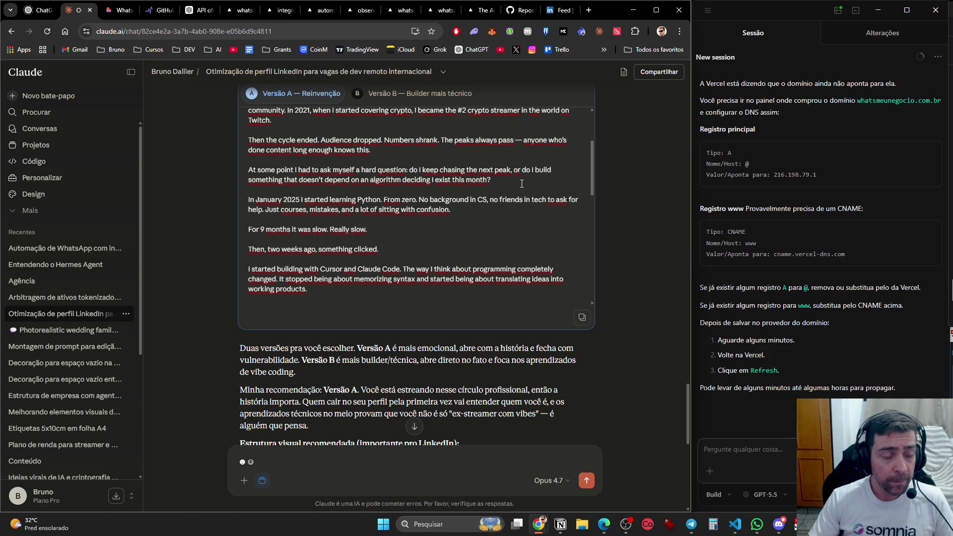
pyautogui.moveTo(514, 182); pyautogui.dragTo(209, 171)
pyautogui.hotkey('ctrl', 'c')
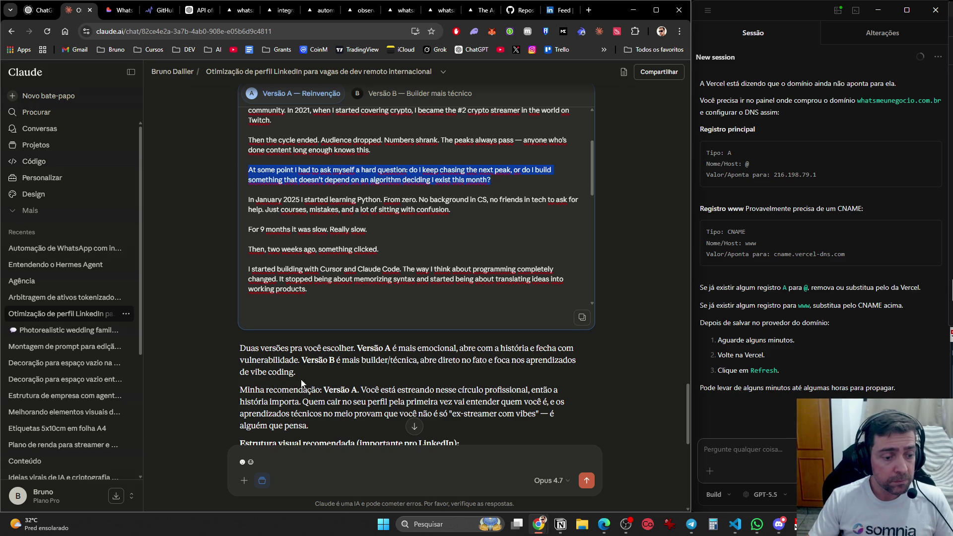
# - Paste the quoted paragraph into the prompt with 'Faça isso mais humanizado' and scroll the artifact
pyautogui.hotkey('ctrl', 'a')
pyautogui.hotkey('ctrl', 'v')
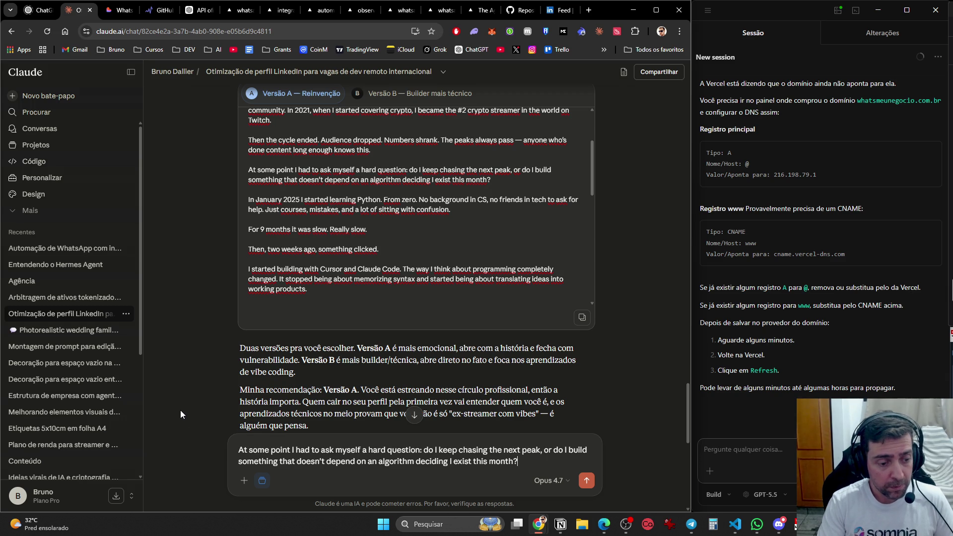
pyautogui.write('Faça ')
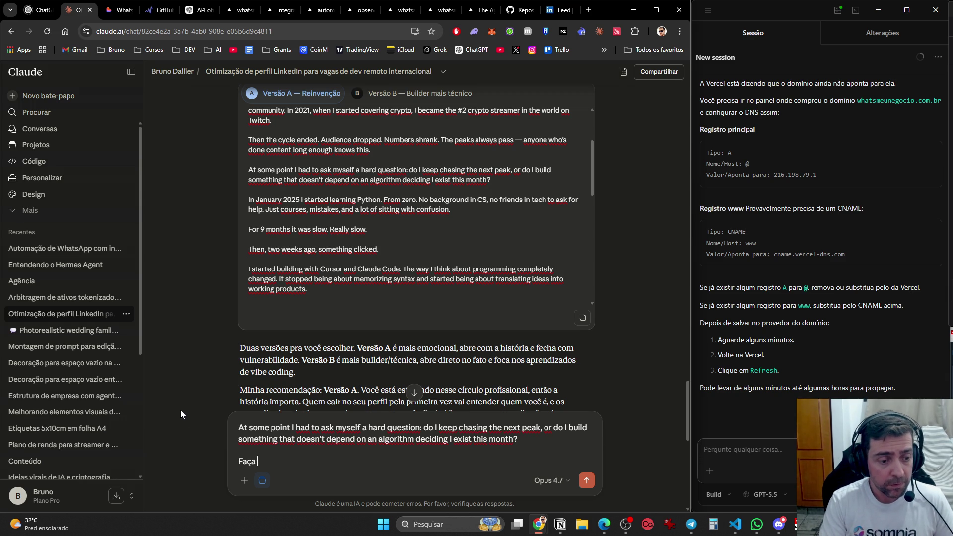
pyautogui.write('isso mais humanizado')
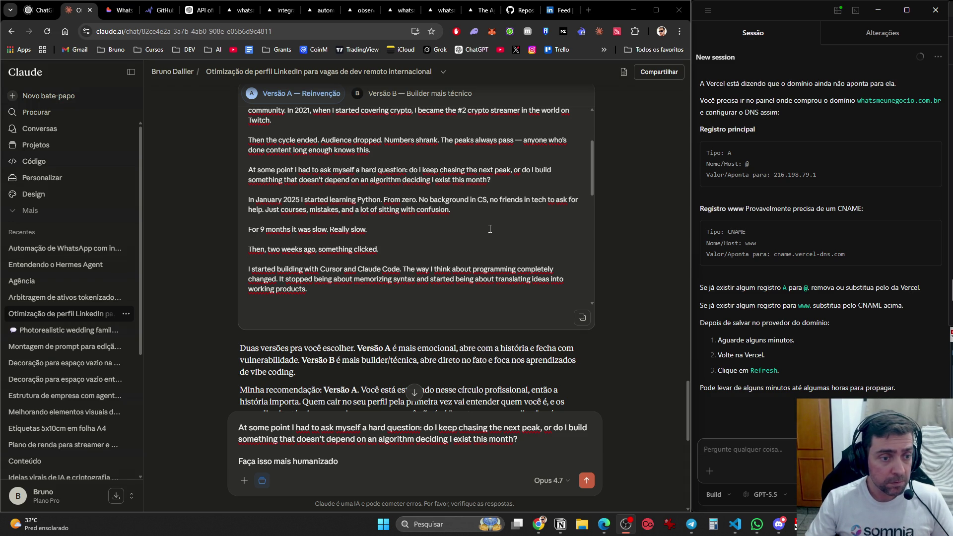
pyautogui.scroll(-2, 490, 230)
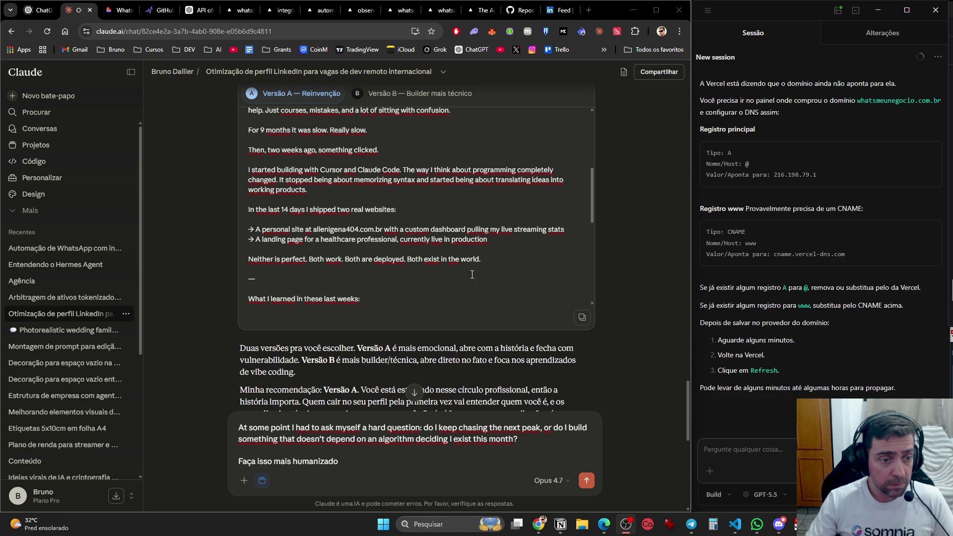
pyautogui.scroll(-3, 471, 274)
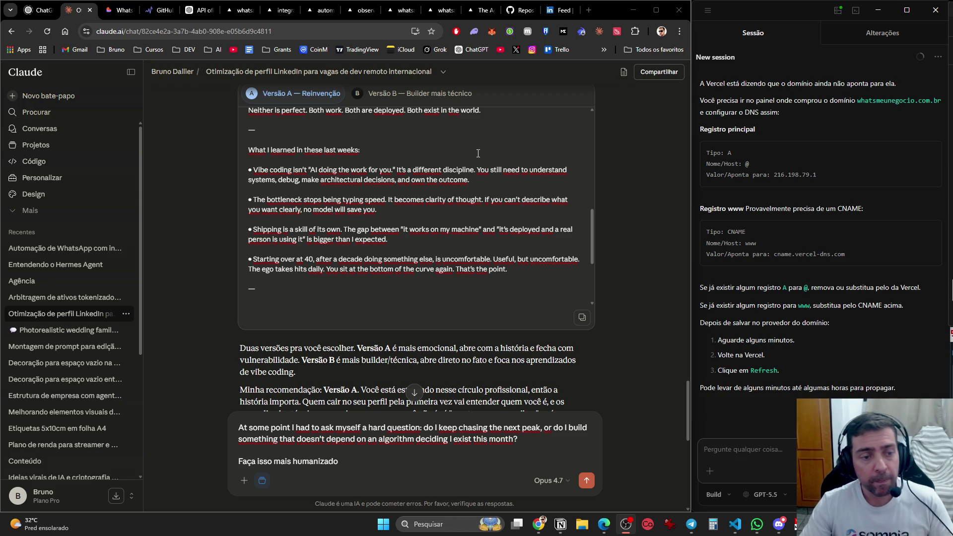
pyautogui.scroll(-3, 484, 213)
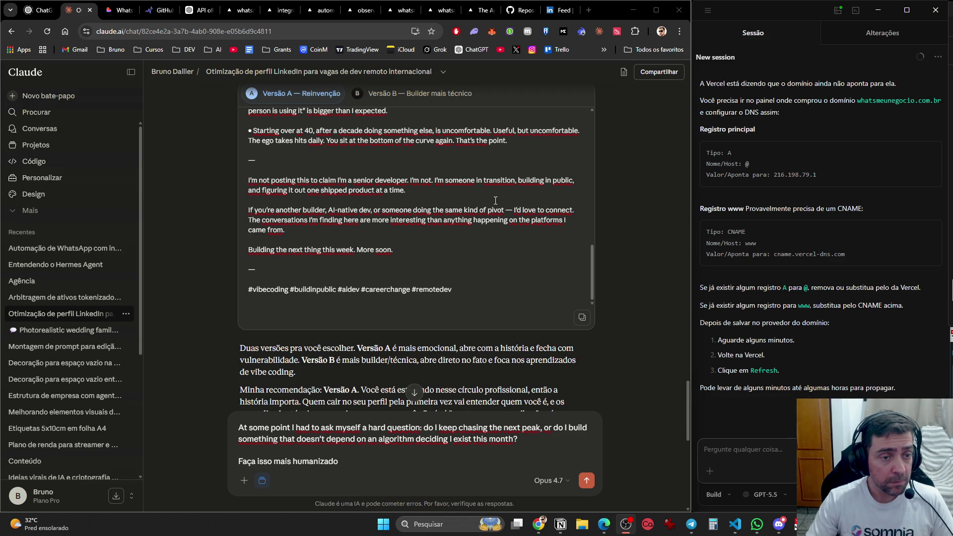
pyautogui.scroll(-2, 521, 201)
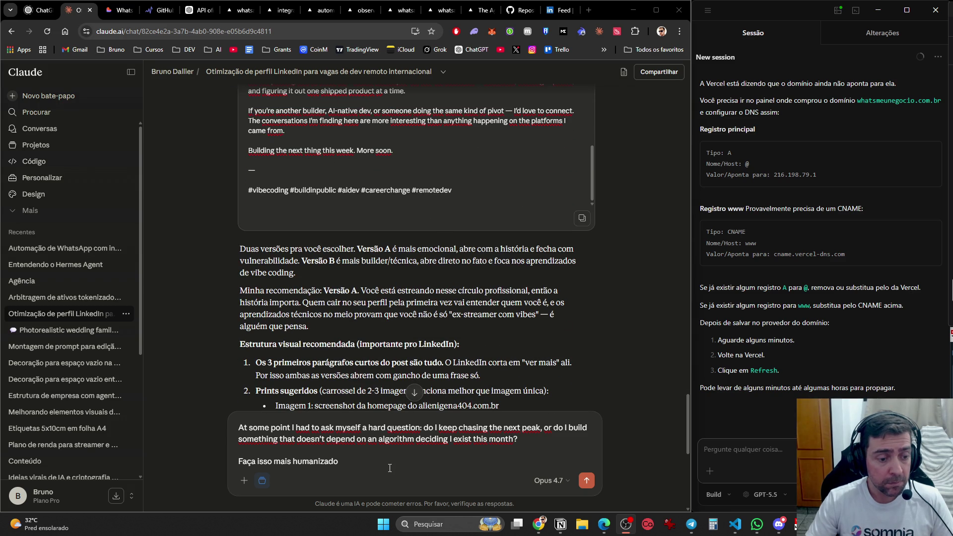
# - Send 'acho que ficou muito robotizado, poderia ser um pouco mais com linguajar simples' and retry the reply
pyautogui.click(323, 450)
pyautogui.hotkey('ctrl', 'a')
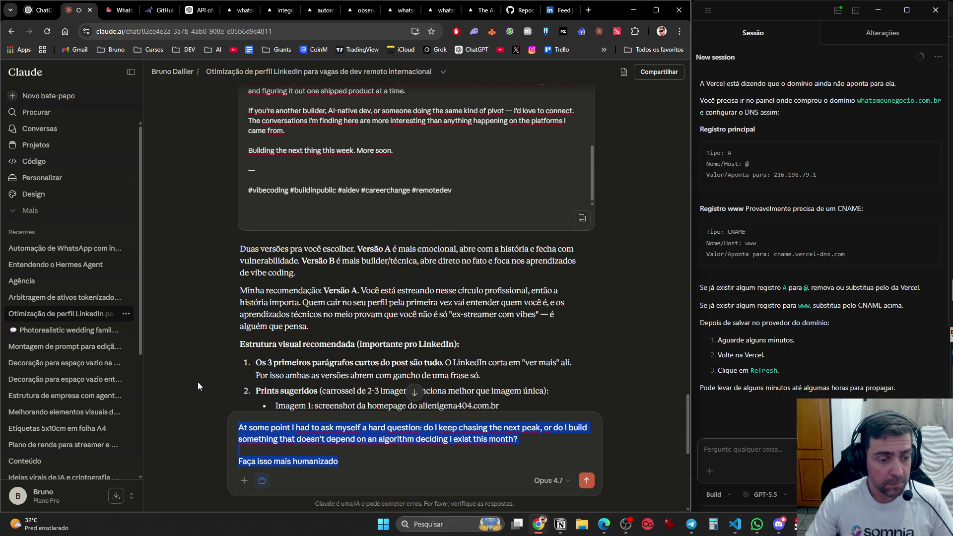
pyautogui.write('acho que fic')
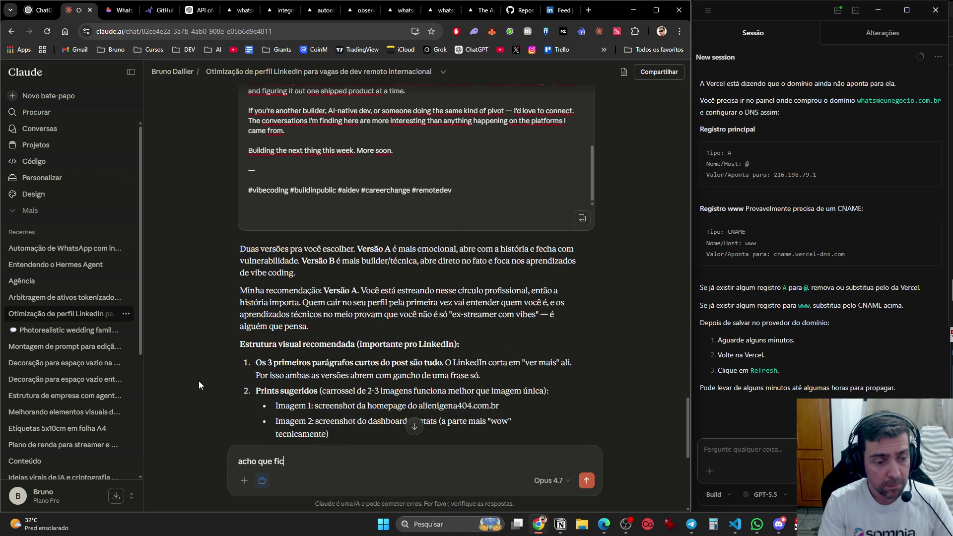
pyautogui.write('ou muito robotizado')
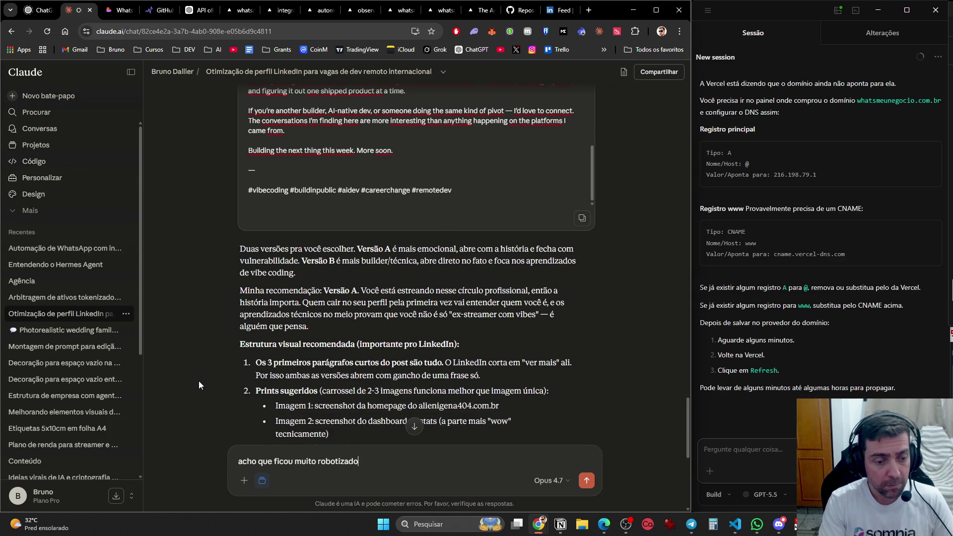
pyautogui.write(', poderia ser um pouco mais ')
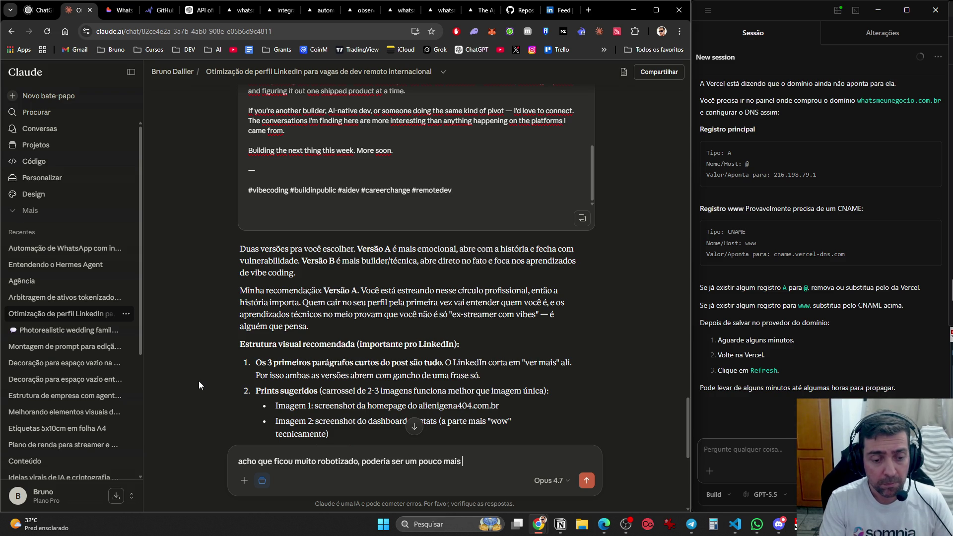
pyautogui.write('com lingua')
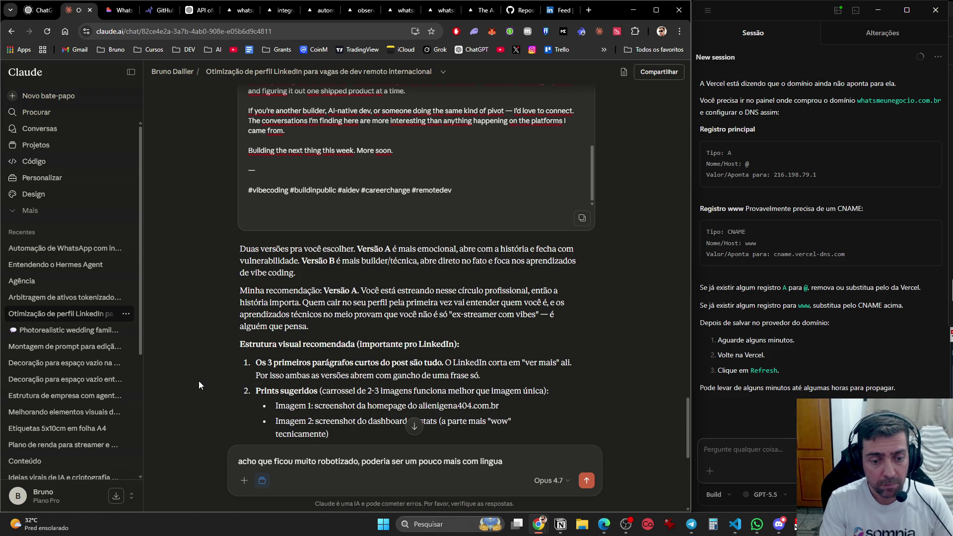
pyautogui.write('jar simples')
pyautogui.press('Return')
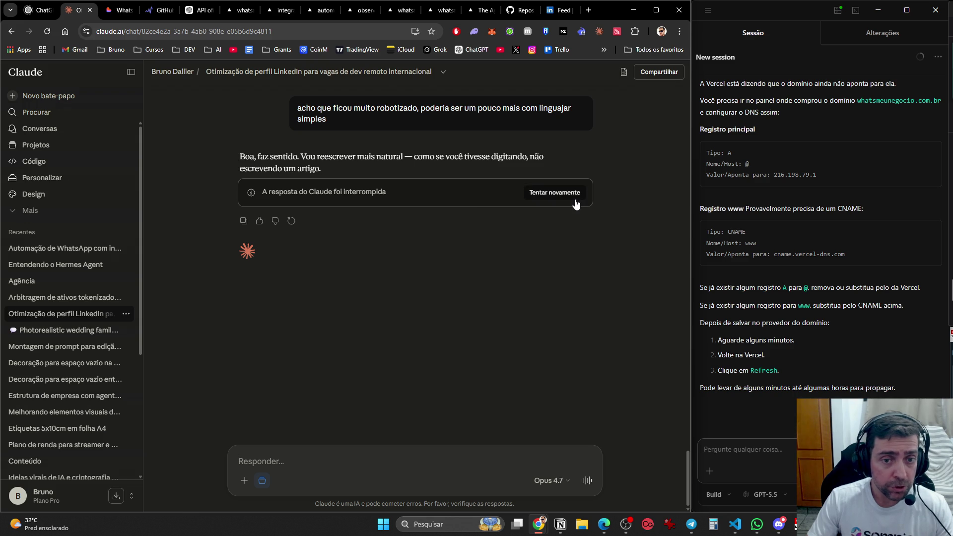
pyautogui.click(571, 201)
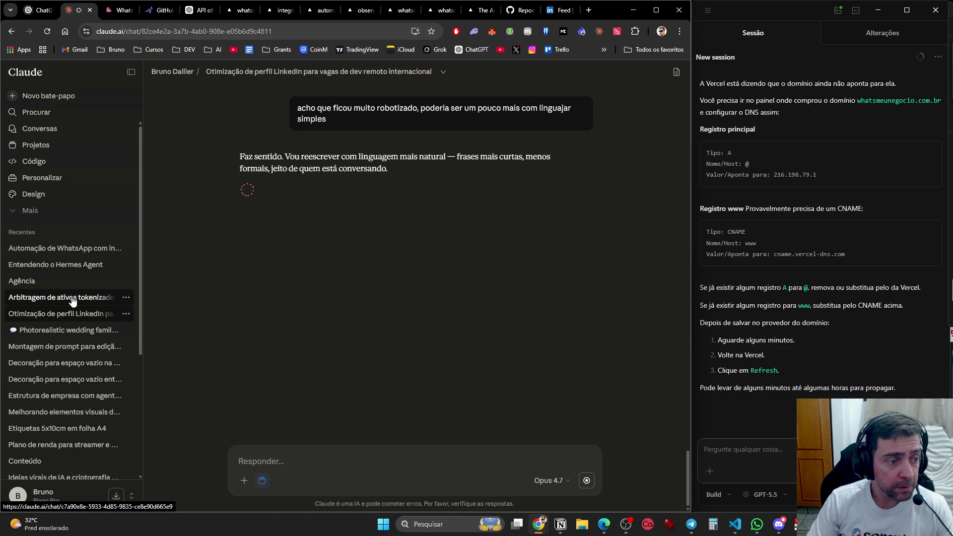
# - Open the 'Automação de WhatsApp com inteligência artificial' chat and review the Projeto monica v1.2 document
pyautogui.click(65, 248)
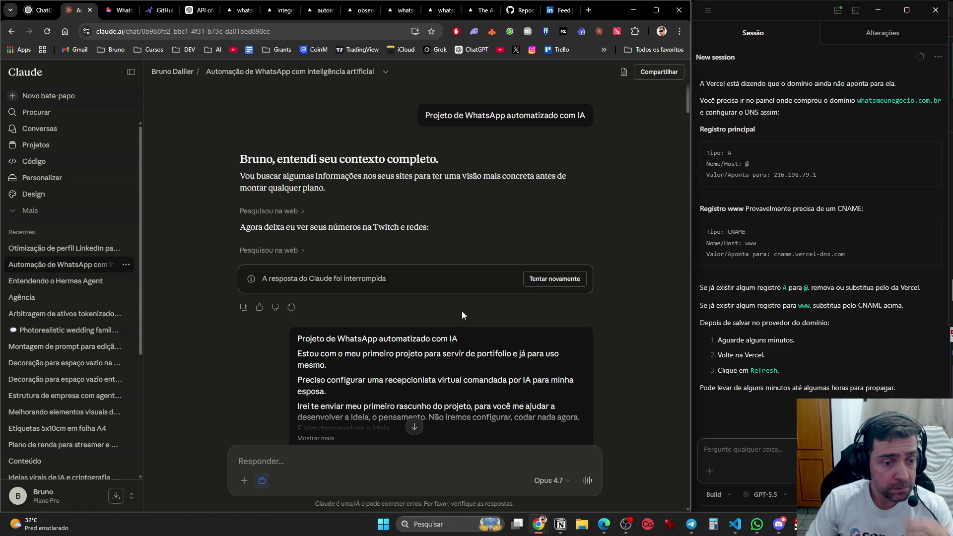
pyautogui.scroll(-15, 461, 315)
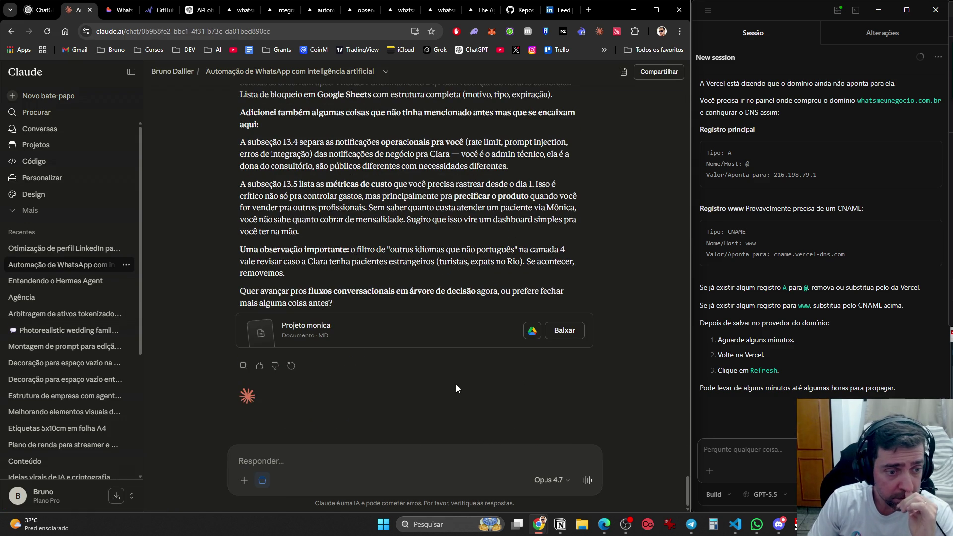
pyautogui.scroll(6, 452, 383)
pyautogui.scroll(3, 452, 381)
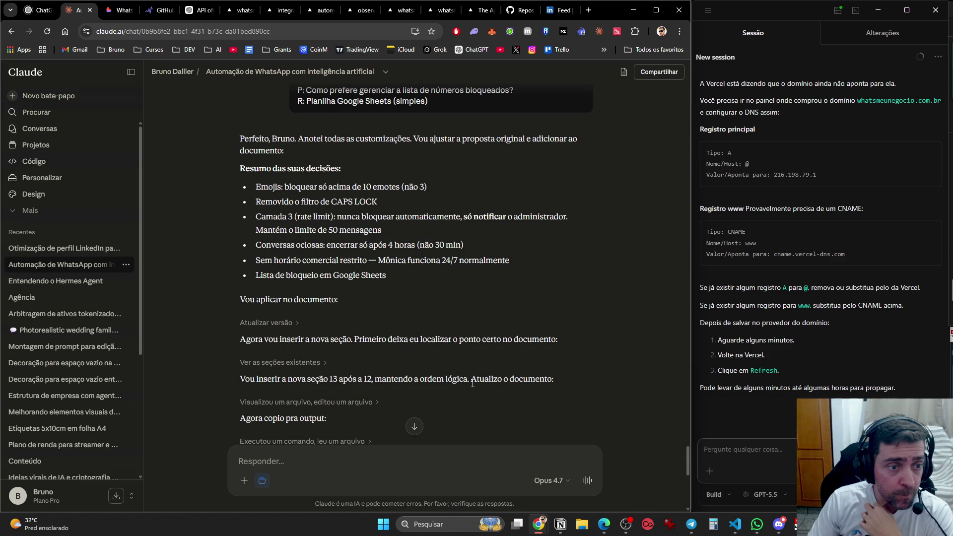
pyautogui.scroll(-3, 508, 283)
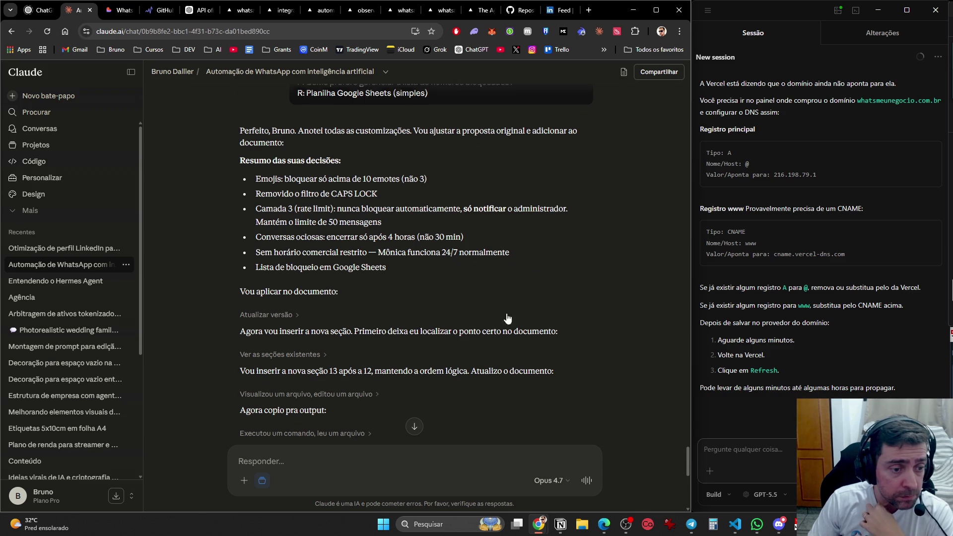
pyautogui.scroll(-4, 507, 320)
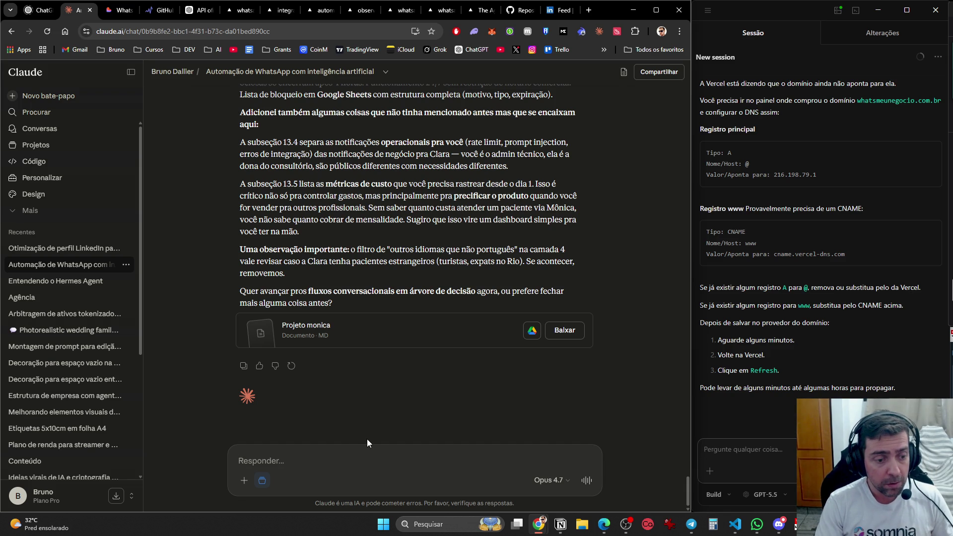
# - Draft 'Faça review de segurança' covering role-takeover and forgotten-rule attacks, plus audio, files and images
pyautogui.write('Faça review de ')
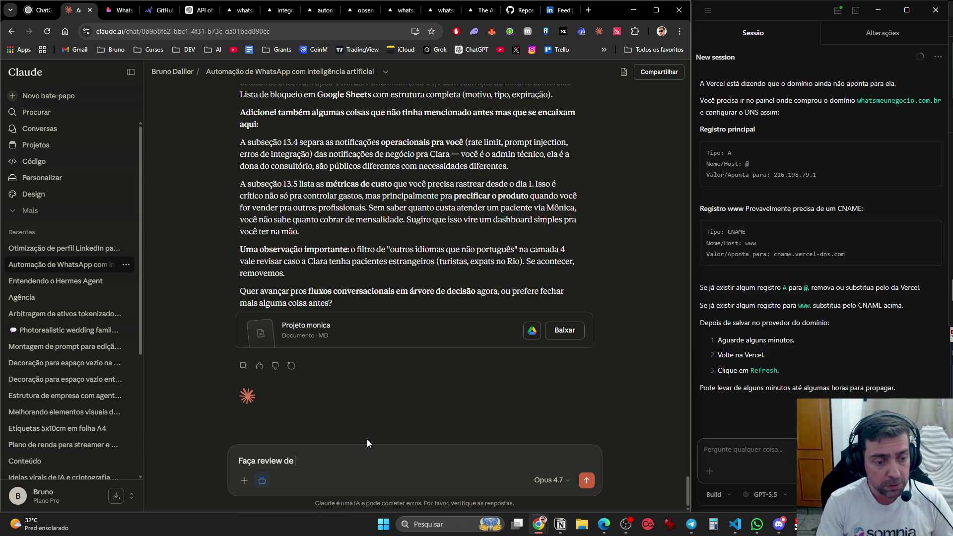
pyautogui.write('segurança, coloque fiversa')
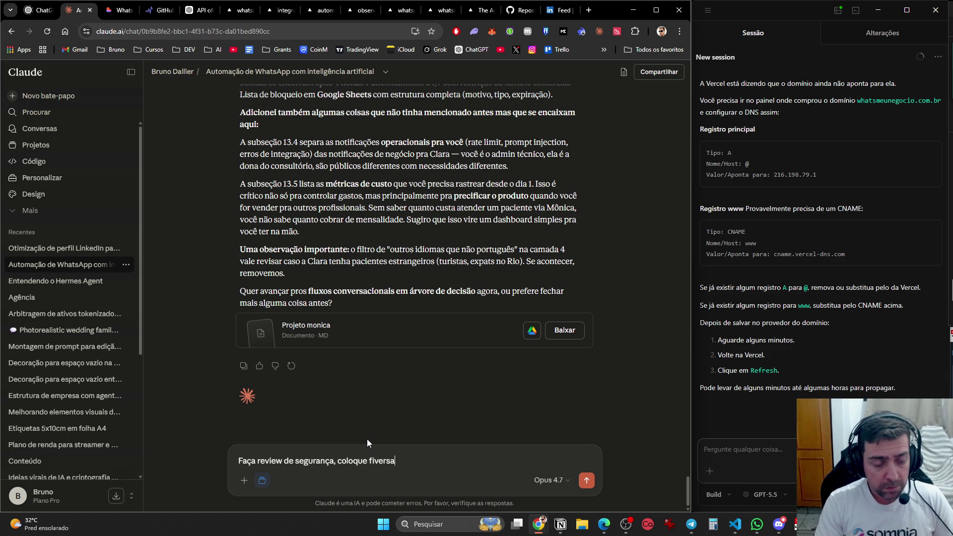
pyautogui.write('as diretriz')
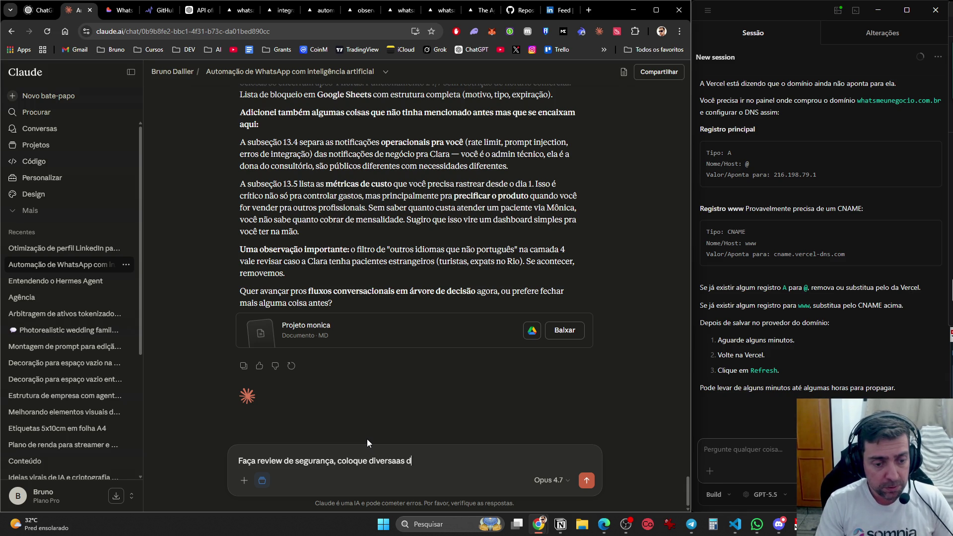
pyautogui.write('es de sgur')
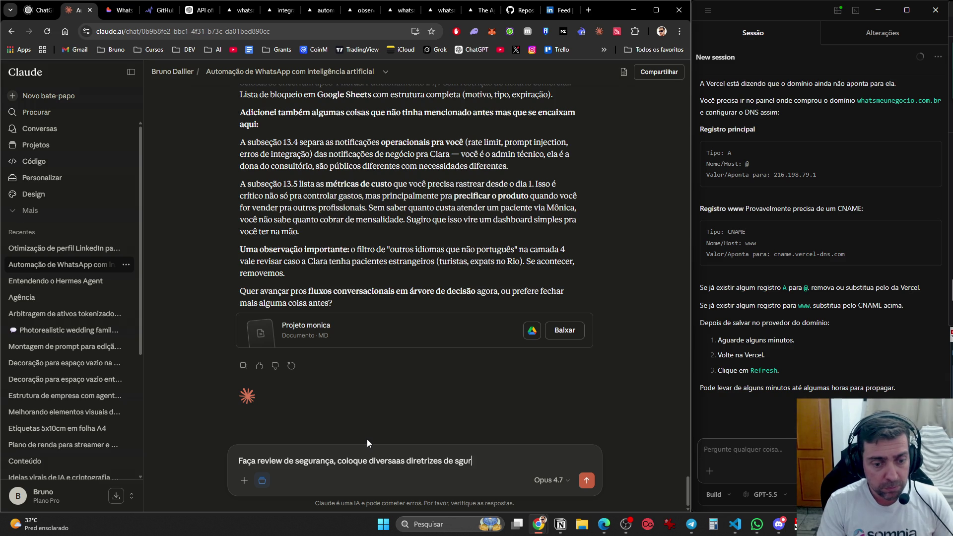
pyautogui.write('ança de possiveis ataques')
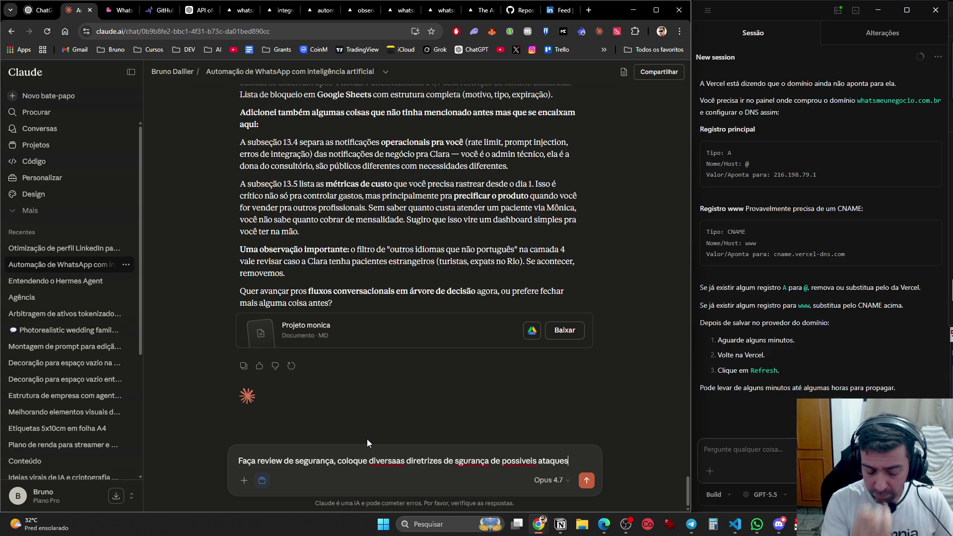
pyautogui.write(' para aa')
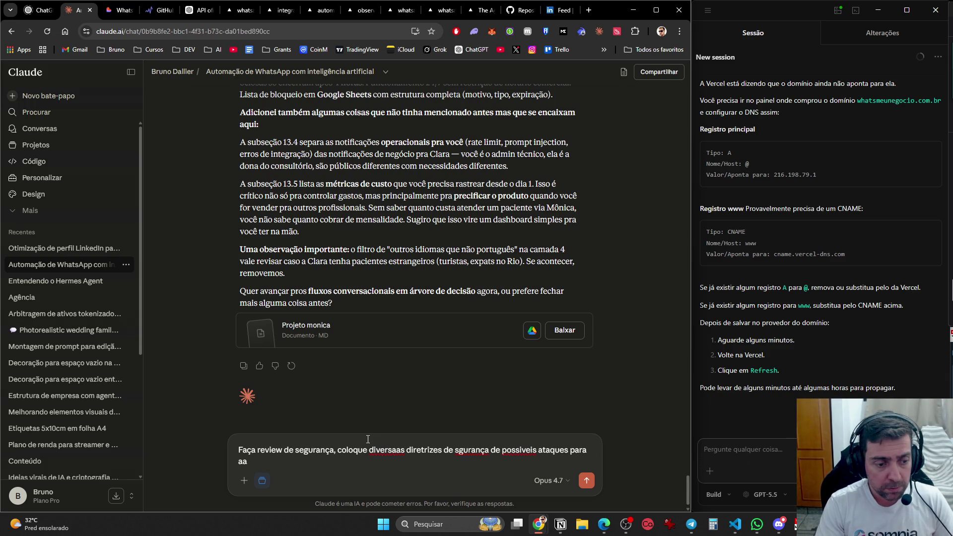
pyautogui.press('BackSpace')
pyautogui.write('ssumir o cont')
pyautogui.write('role')
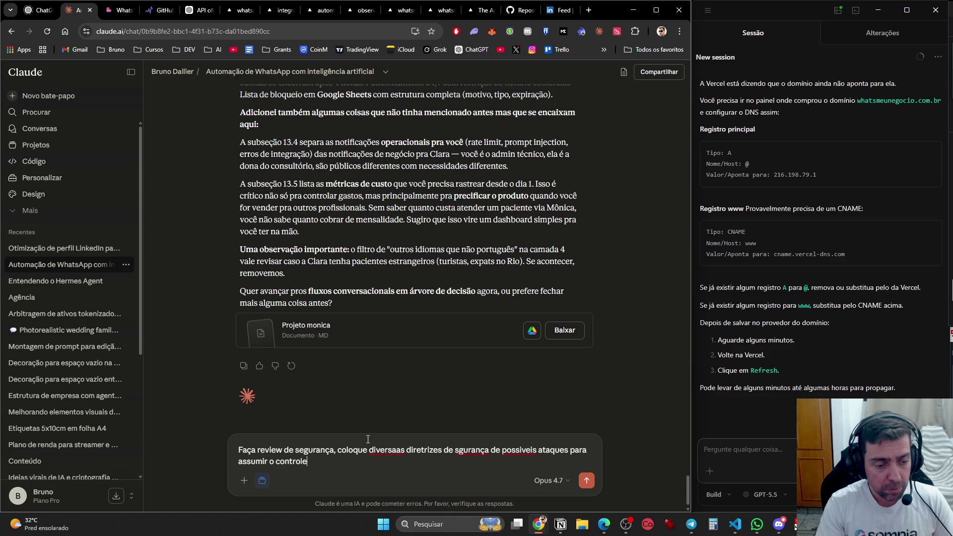
pyautogui.write(', esque')
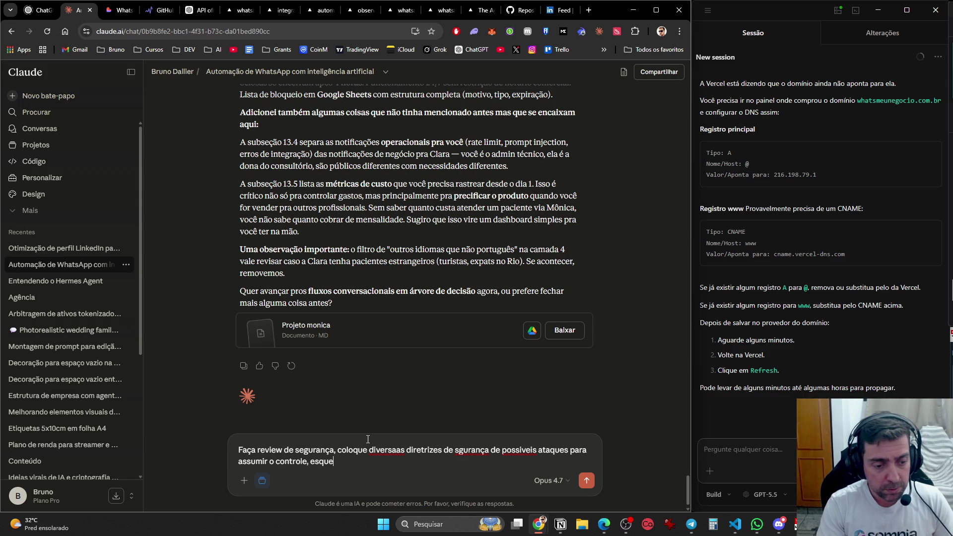
pyautogui.write('cer regras e contextos.')
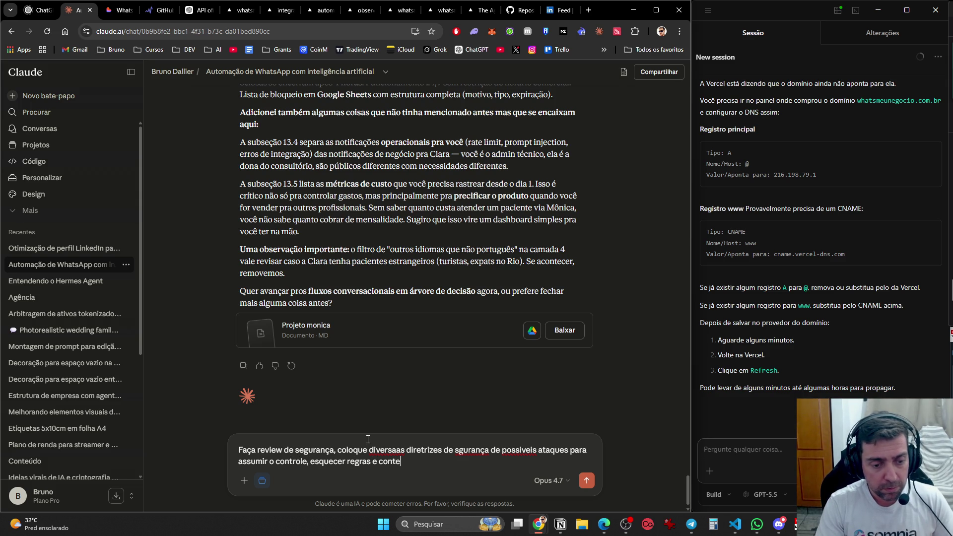
pyautogui.hotkey('shift', 'Return')
pyautogui.write('Também ')
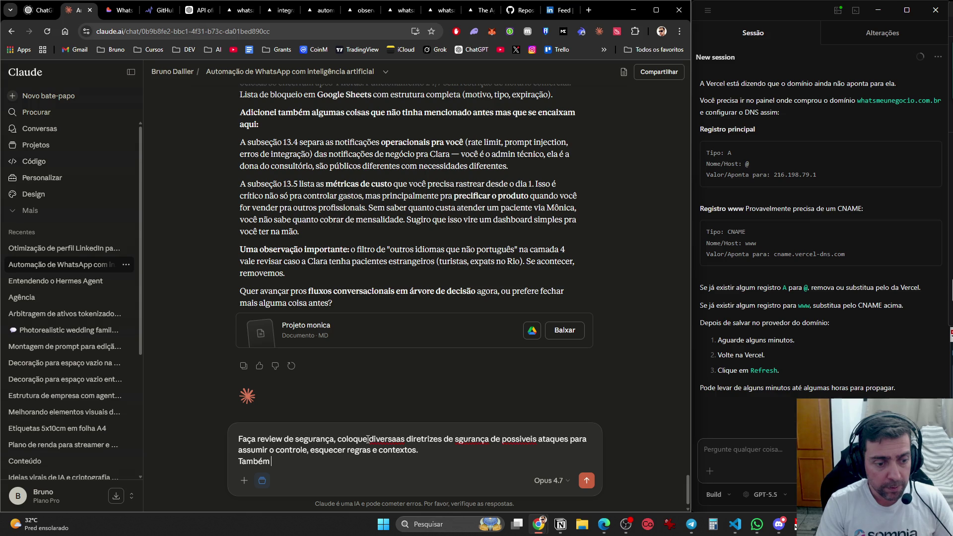
pyautogui.write('como lidar com audios, a')
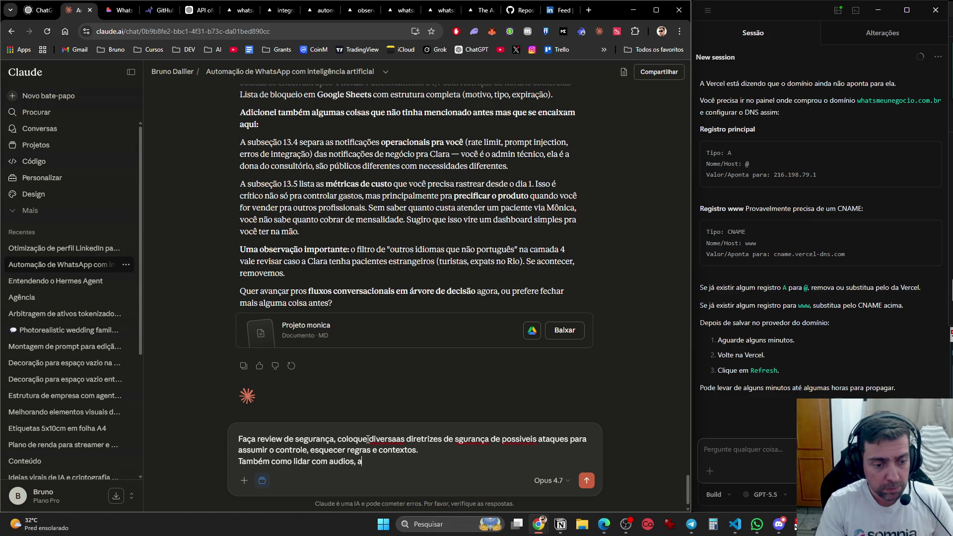
pyautogui.write('rquivos, imagens.')
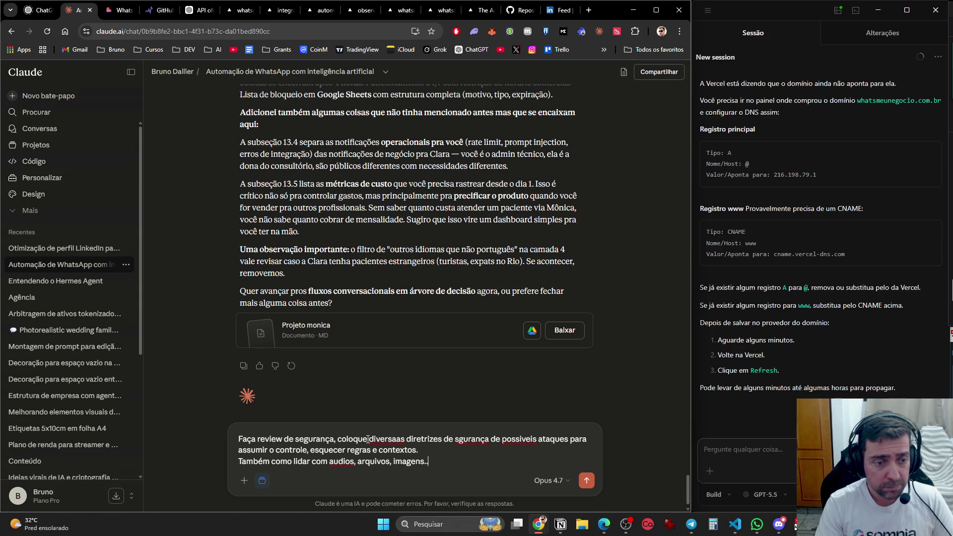
pyautogui.press('Return')
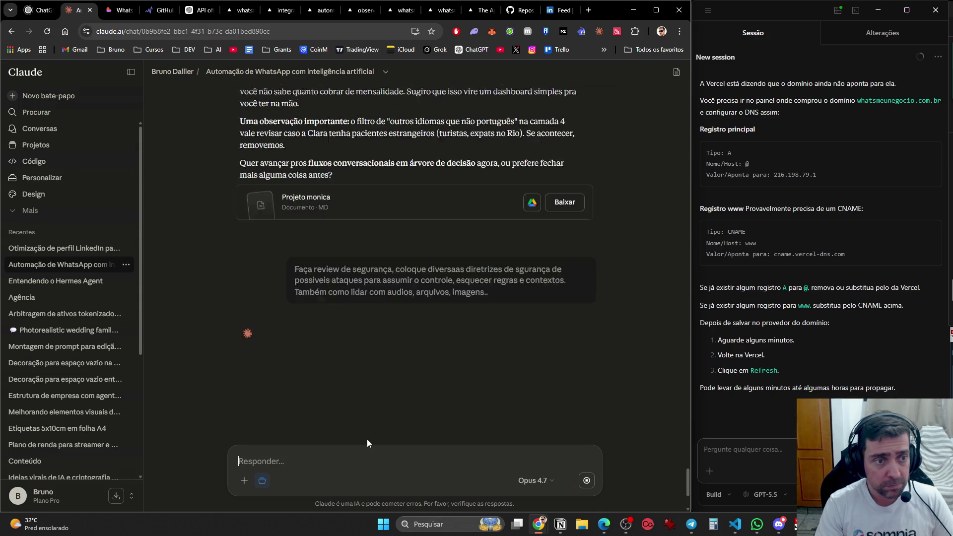
pyautogui.hotkey('ctrl', 'Tab')
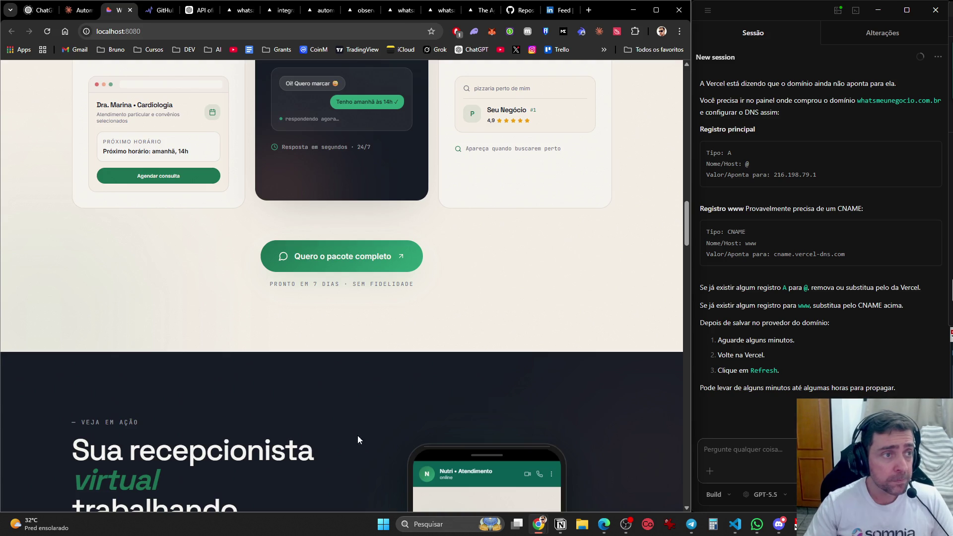
pyautogui.hotkey('ctrl', 'Tab')
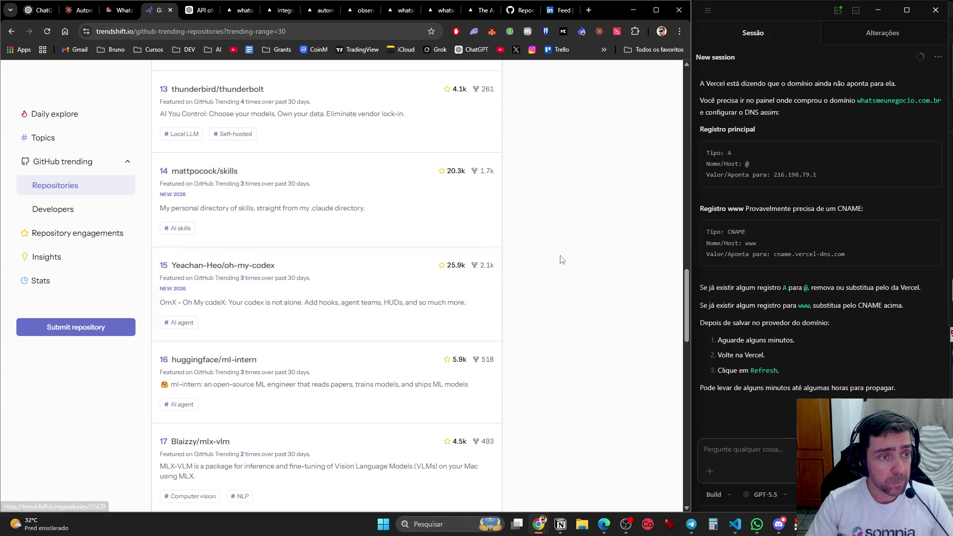
pyautogui.hotkey('ctrl', 'Tab')
pyautogui.hotkey('ctrl', 'Tab')
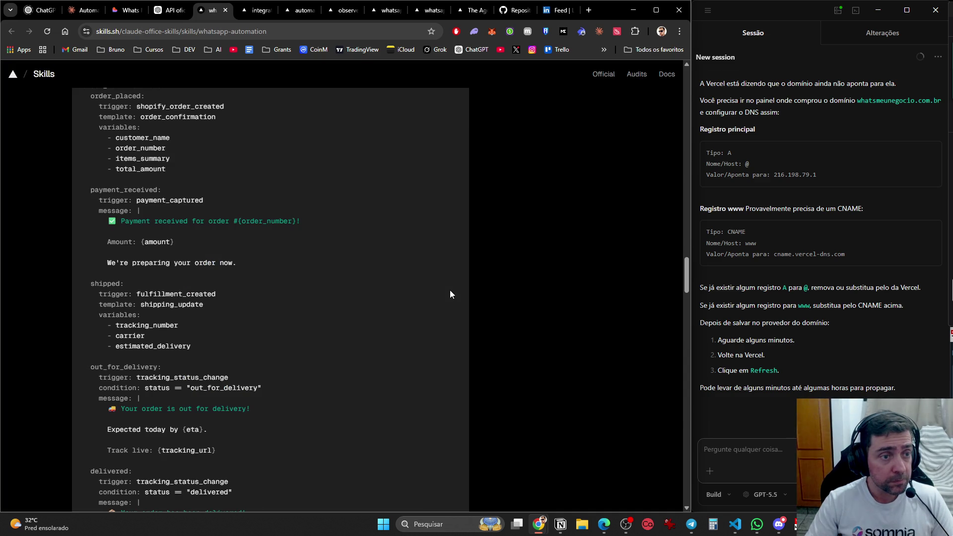
pyautogui.scroll(3, 523, 287)
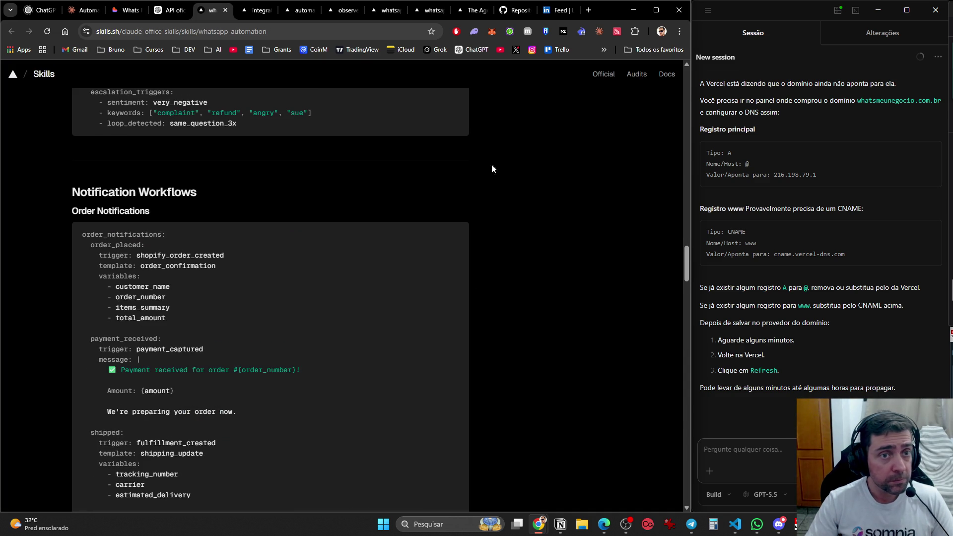
pyautogui.hotkey('ctrl', 'Tab')
pyautogui.hotkey('ctrl', 'Tab')
pyautogui.hotkey('ctrl', 'Tab')
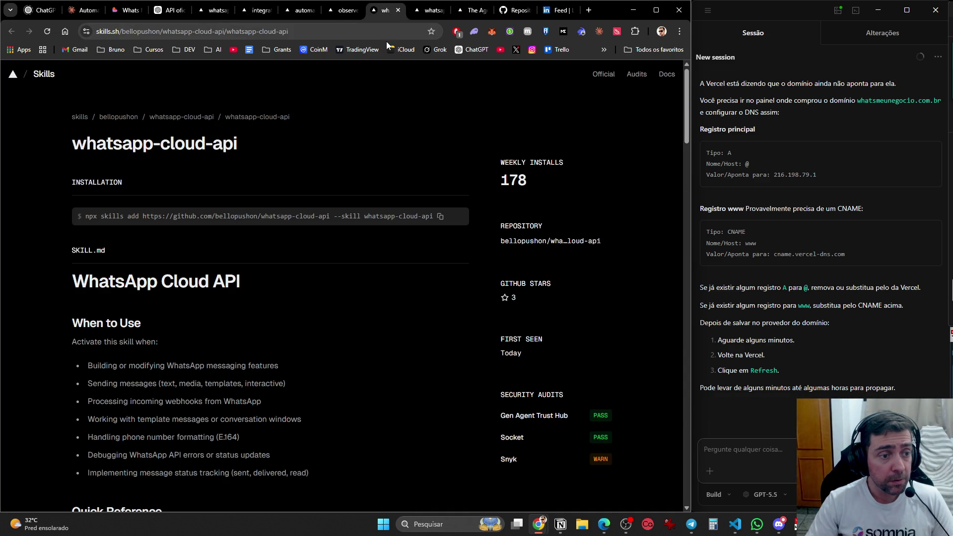
pyautogui.hotkey('ctrl', 'Tab')
pyautogui.hotkey('ctrl', 'Tab')
pyautogui.hotkey('ctrl', 'Tab')
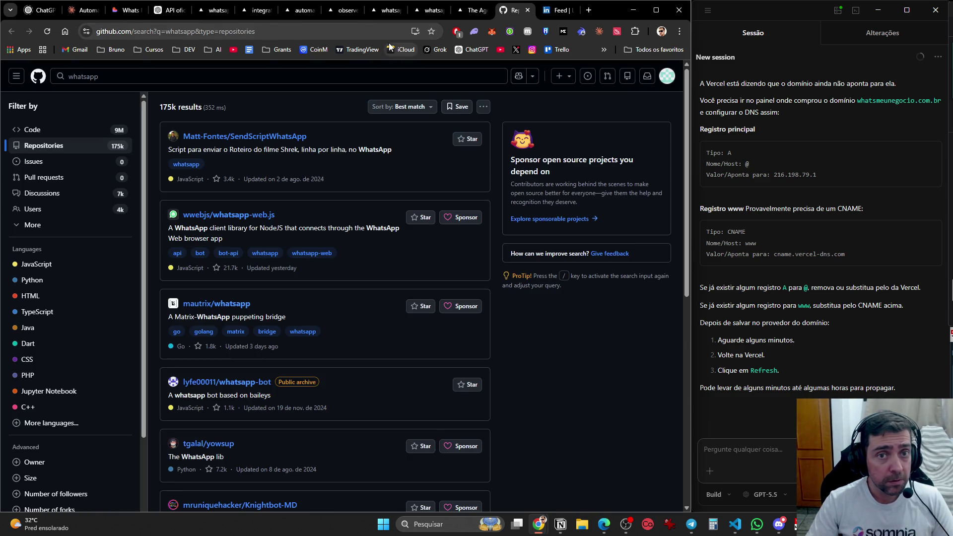
pyautogui.hotkey('ctrl', 'Tab')
pyautogui.click(83, 13)
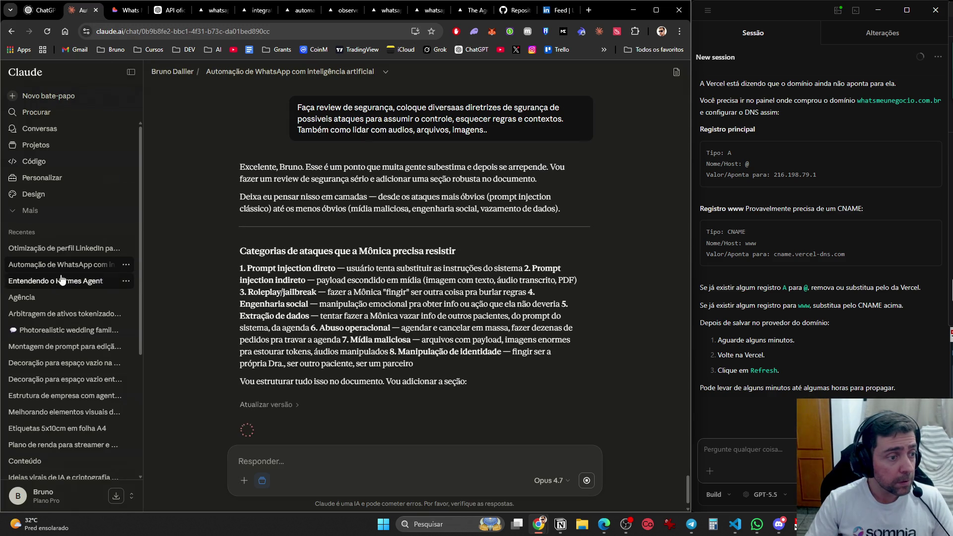
# - Open the 'Otimização de perfil LinkedIn' chat and scroll through the rewritten post
pyautogui.click(72, 248)
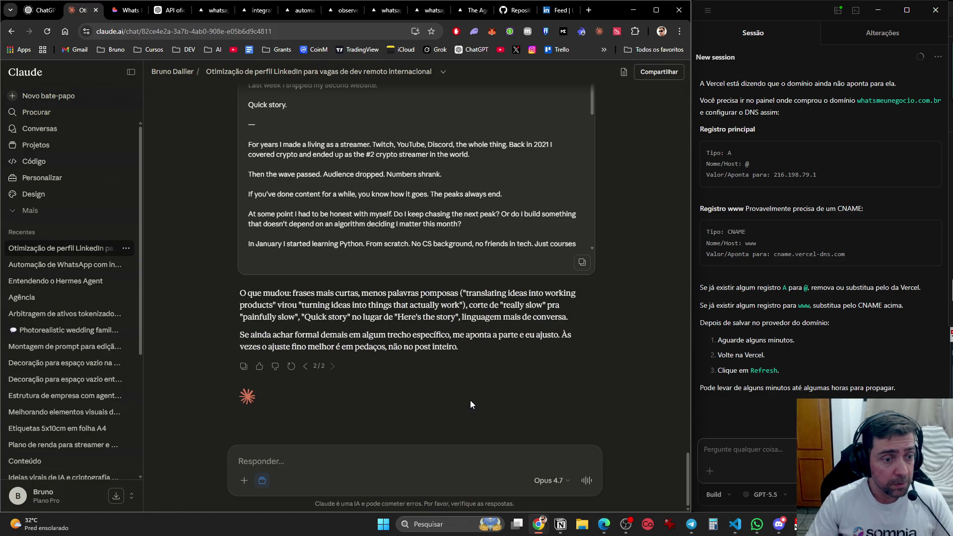
pyautogui.scroll(5, 470, 404)
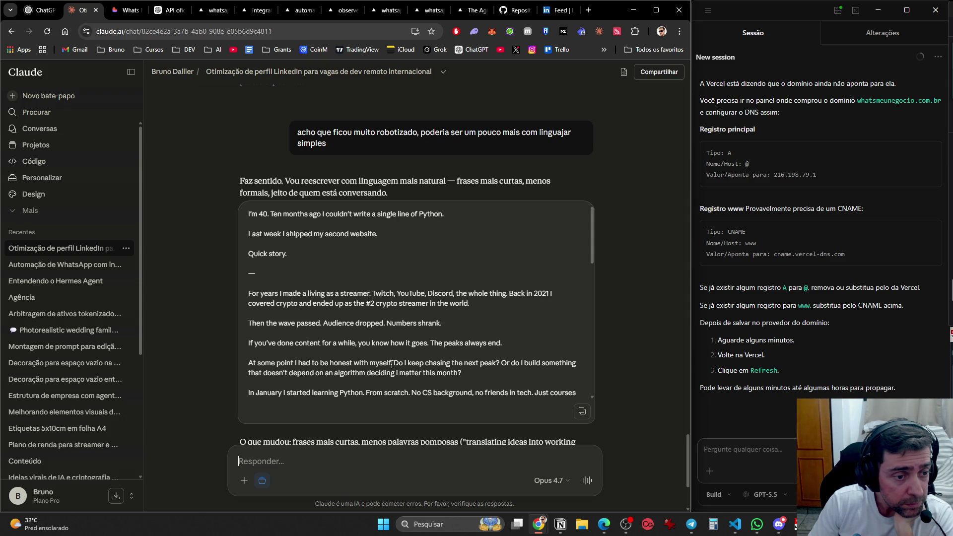
pyautogui.scroll(-2, 440, 342)
pyautogui.scroll(1, 446, 337)
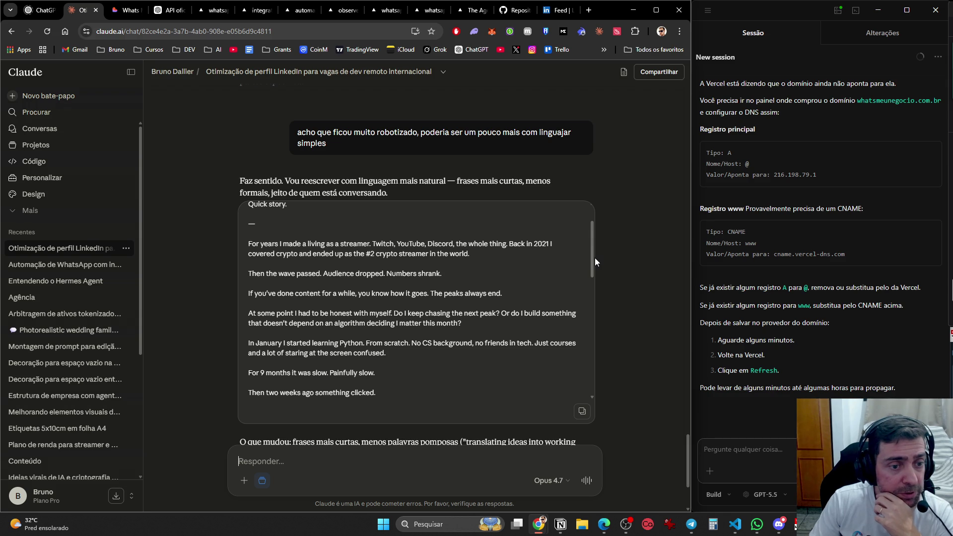
# - Select the #2 crypto streamer sentence, then the 'no friends in tech' sentence
pyautogui.moveTo(490, 258); pyautogui.dragTo(300, 255)
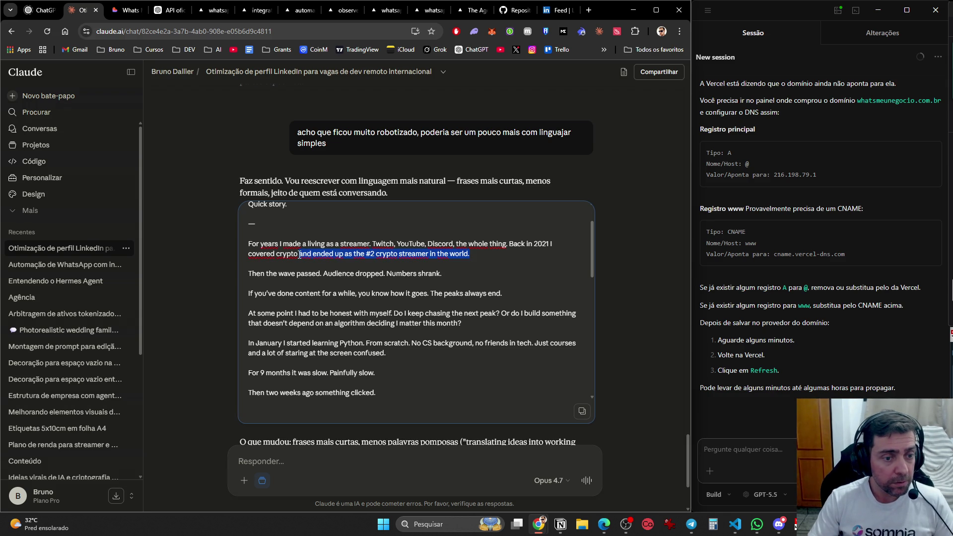
pyautogui.click(394, 301)
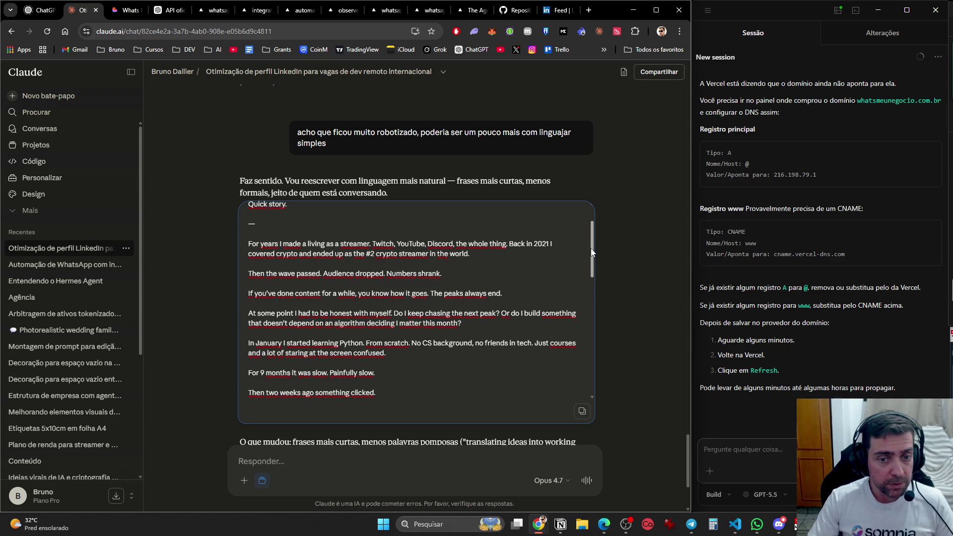
pyautogui.moveTo(590, 252); pyautogui.dragTo(598, 276)
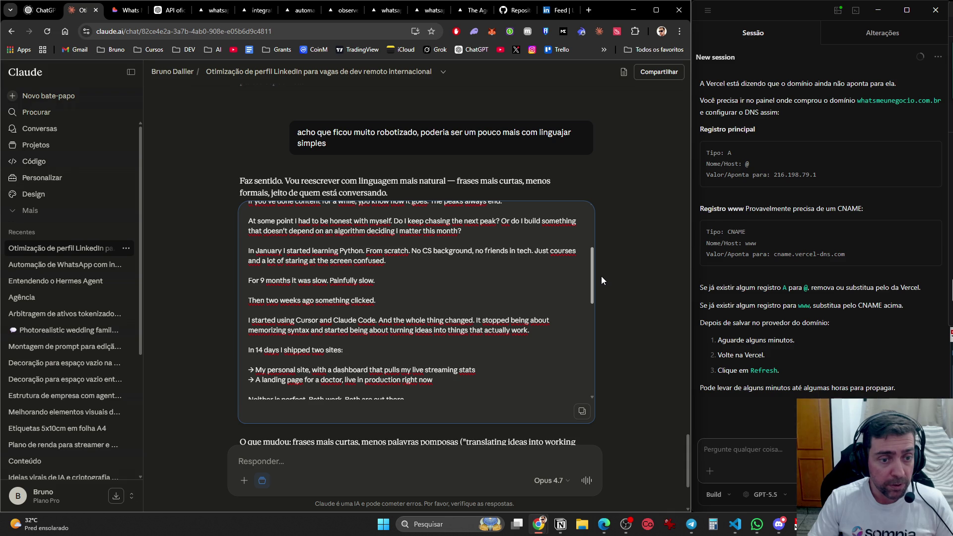
pyautogui.moveTo(601, 277); pyautogui.dragTo(602, 276)
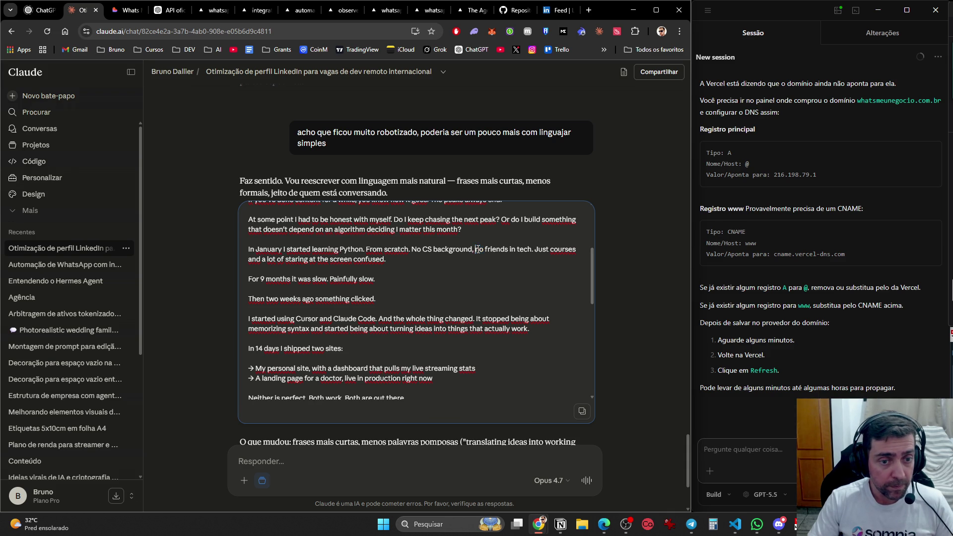
pyautogui.moveTo(475, 249); pyautogui.dragTo(533, 272)
# - Quote the friends-in-tech sentence with 'Nesta parte, eu tenho amigos sim, mas tb to nos cursos'
pyautogui.hotkey('ctrl', 'c')
pyautogui.click(332, 480)
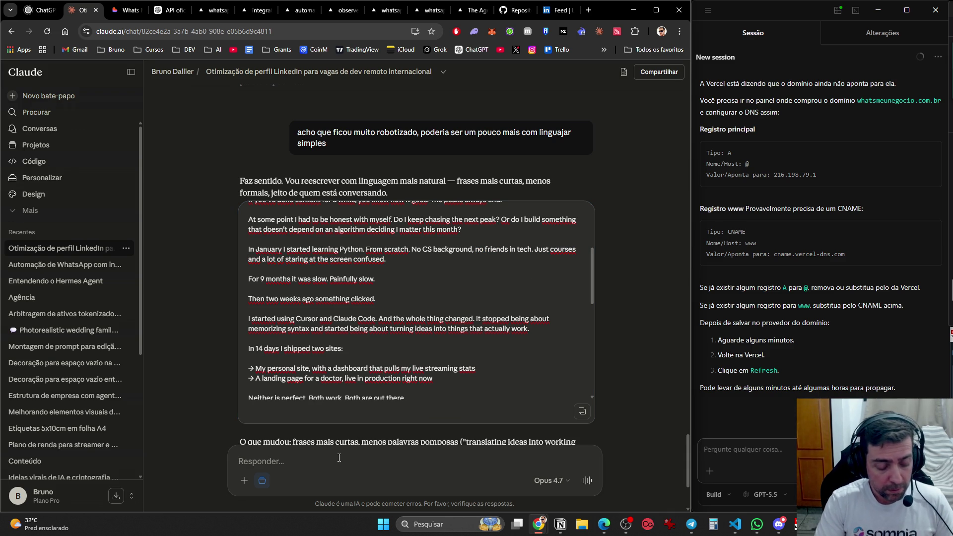
pyautogui.hotkey('ctrl', 'v')
pyautogui.hotkey('shift', 'Return')
pyautogui.write('Nesta par')
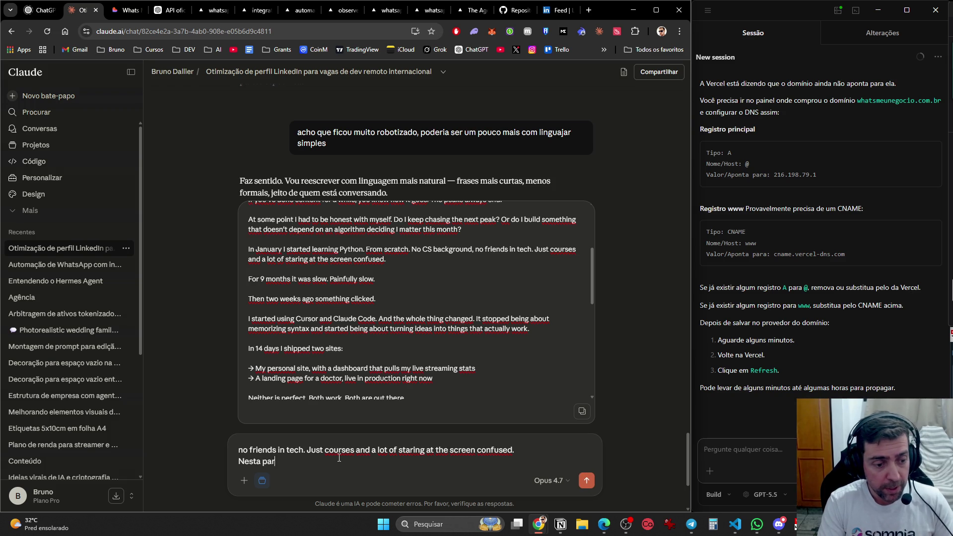
pyautogui.write('te, eu tenho amigos sim')
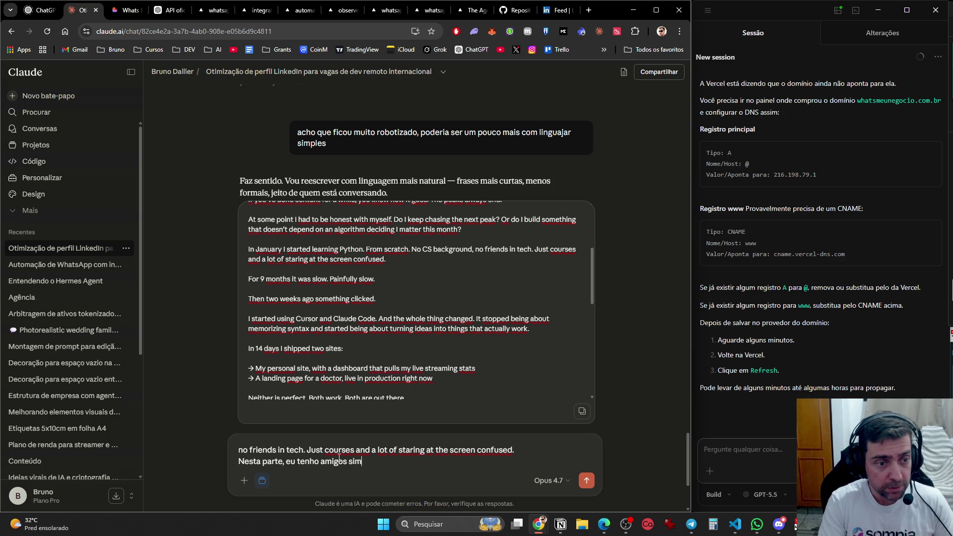
pyautogui.write(', mas tb ')
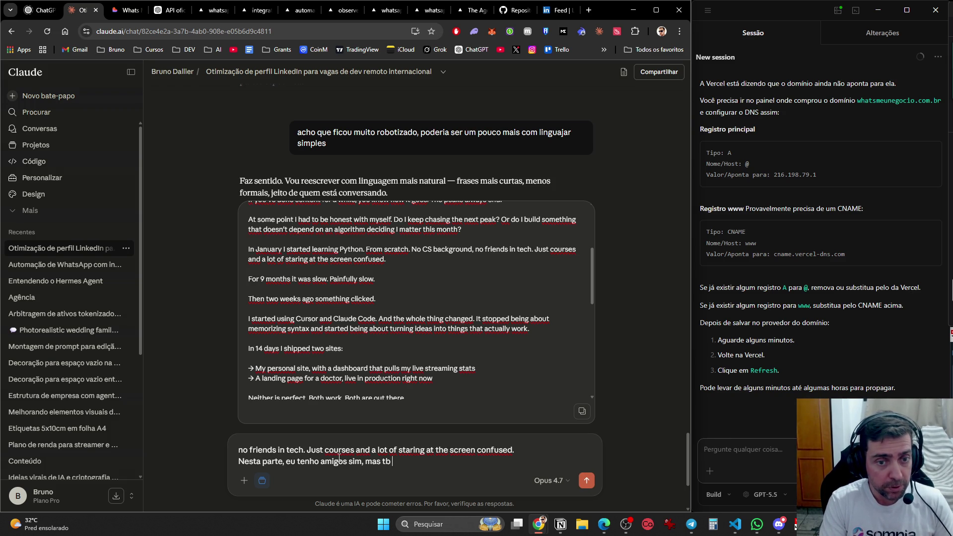
pyautogui.write('to nos cursos')
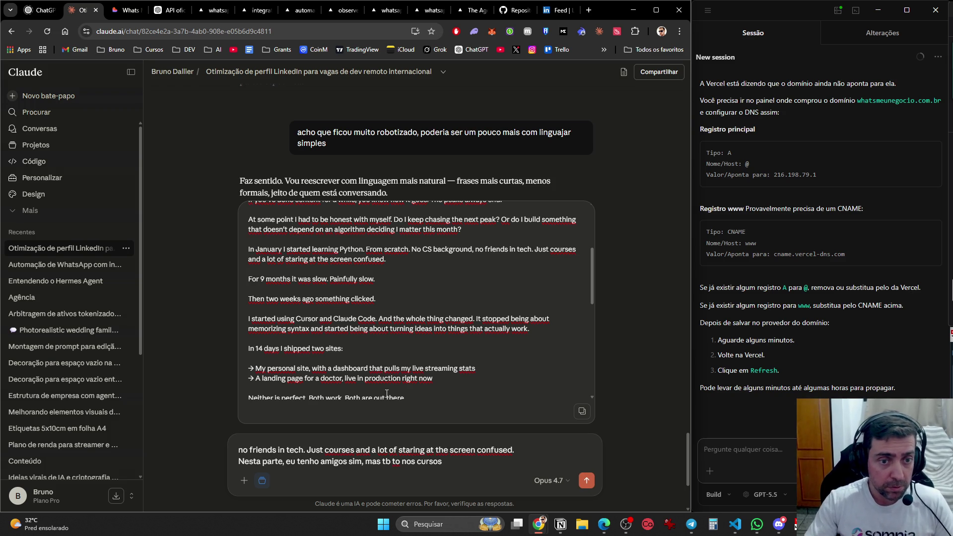
# - Ask to replace the 'segundo maior' streamer claim with 'com grande sucesso'
pyautogui.scroll(1, 396, 366)
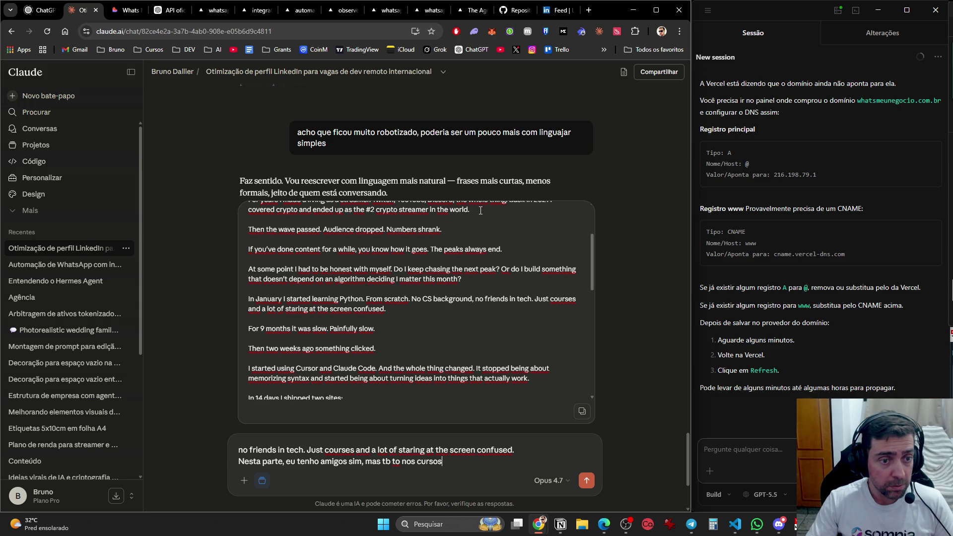
pyautogui.moveTo(476, 209)
pyautogui.mouseDown()
pyautogui.moveTo(404, 209)
pyautogui.moveTo(340, 295)
pyautogui.moveTo(296, 261)
pyautogui.mouseUp()
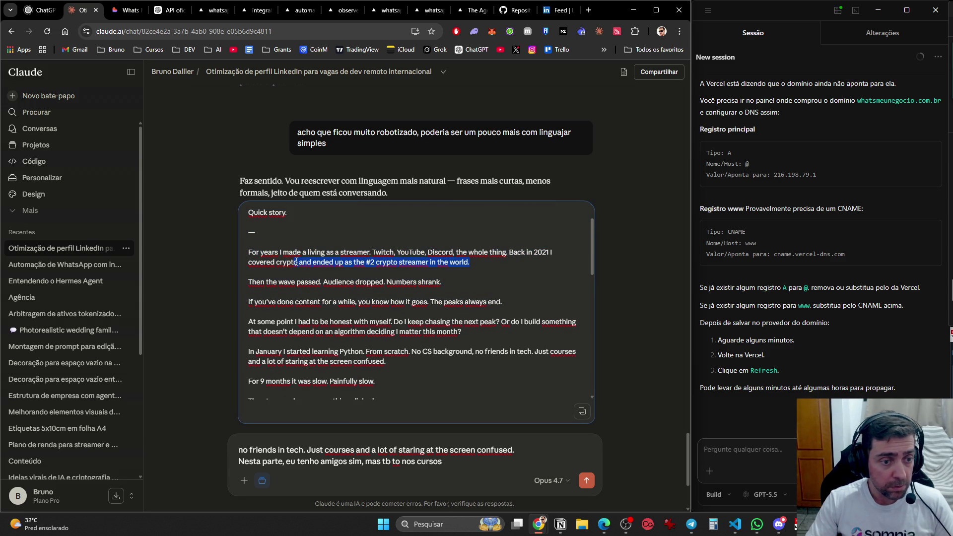
pyautogui.click(523, 449)
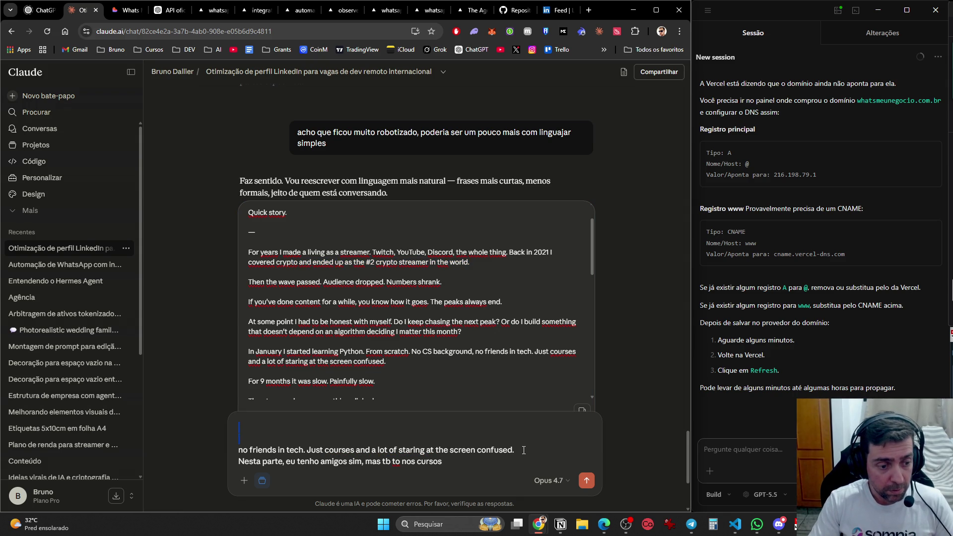
pyautogui.write('nesta parte, ')
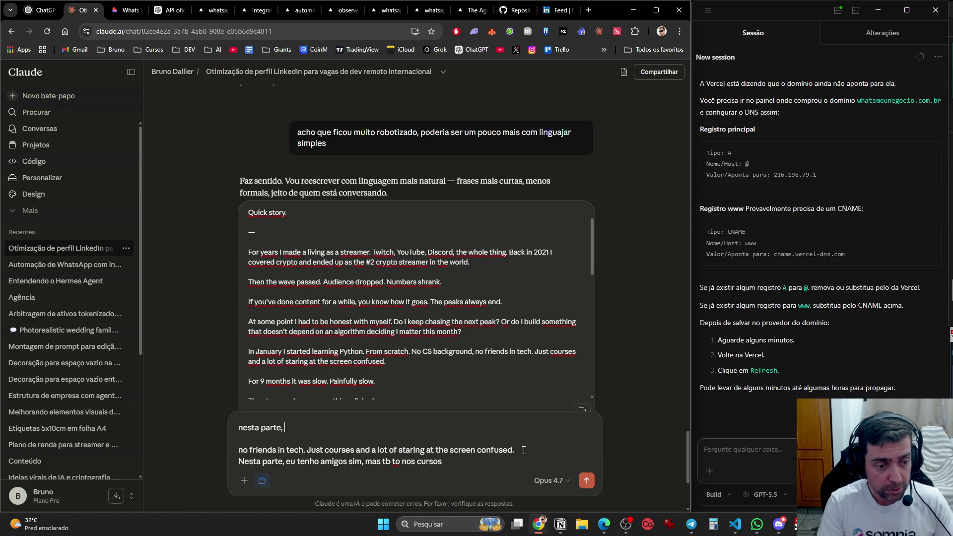
pyautogui.write('nao precisa por e')
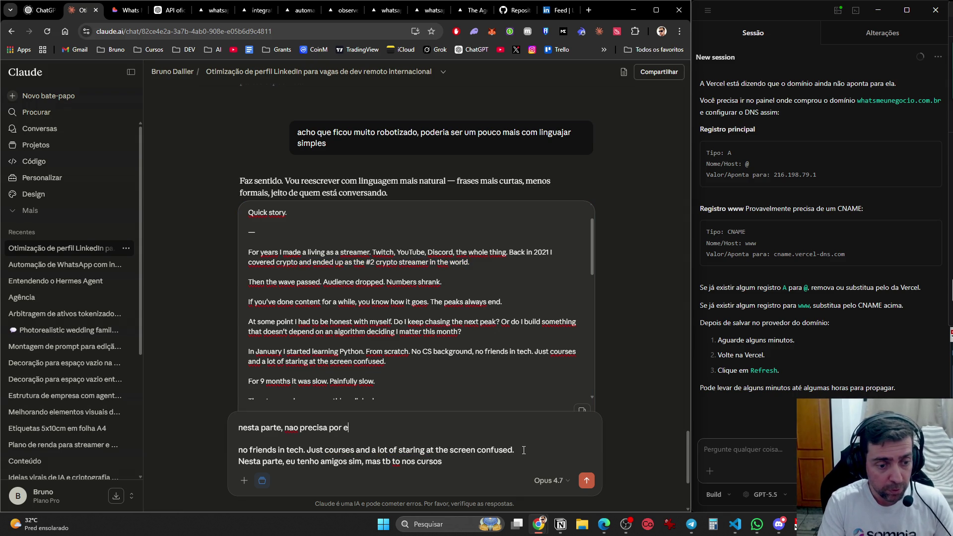
pyautogui.write('ssa coisa de 2')
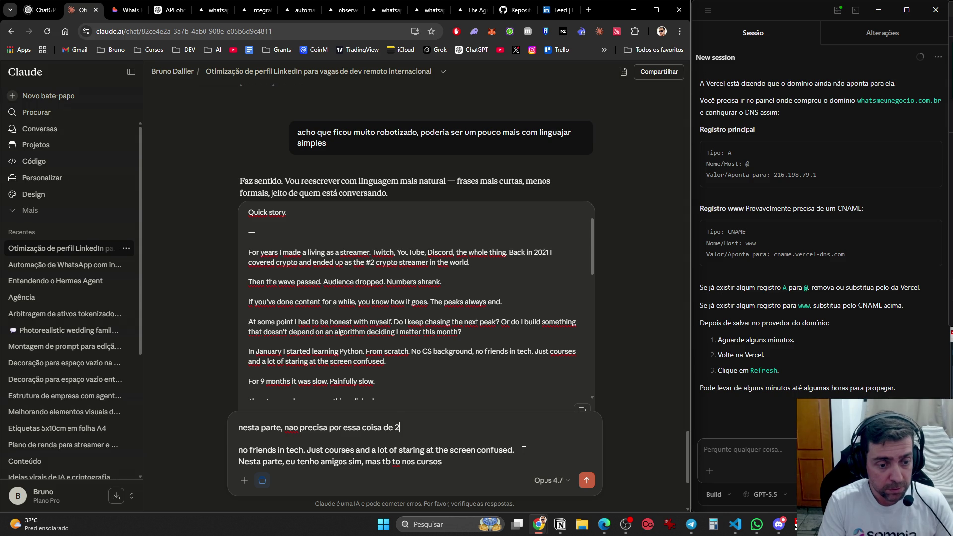
pyautogui.press('BackSpace')
pyautogui.write('segundo maior')
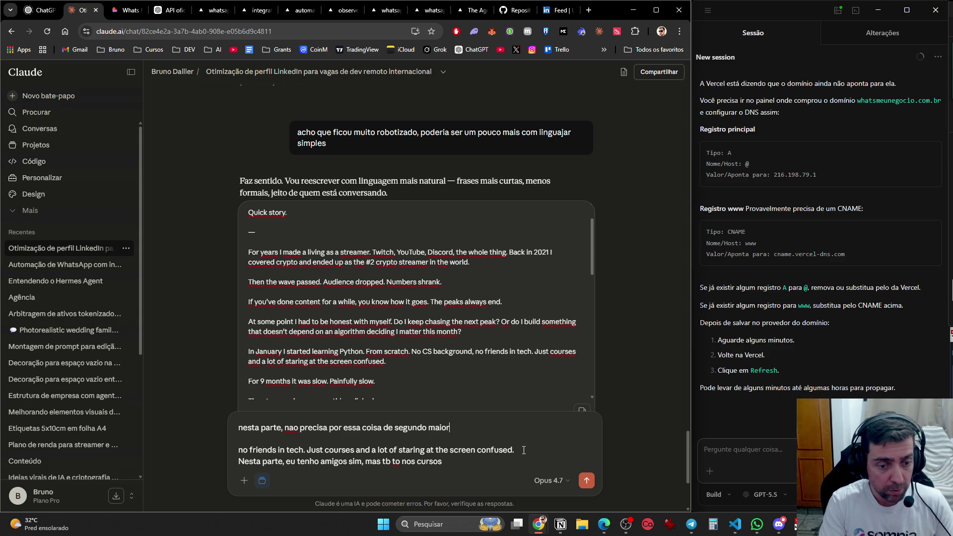
pyautogui.write(', pode por com grande suc')
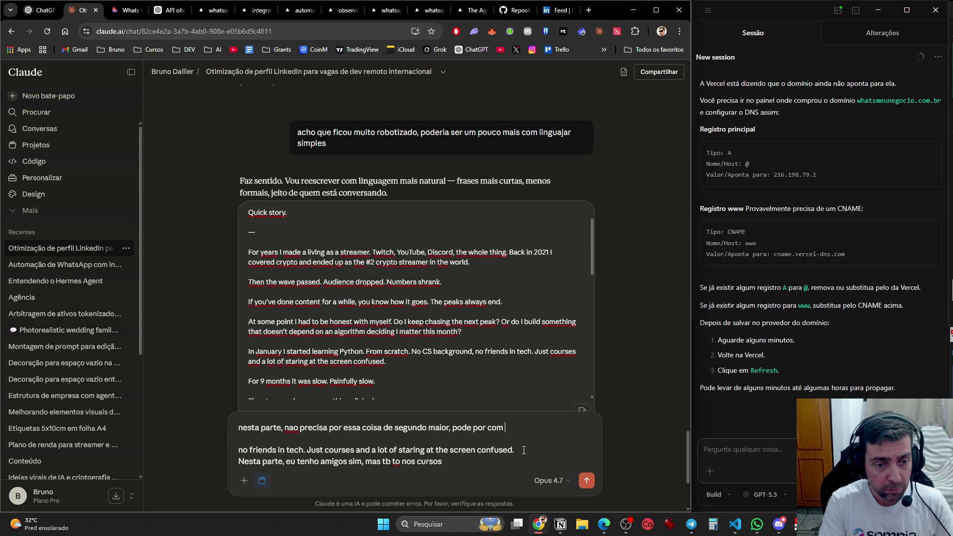
pyautogui.write('esso, etc.')
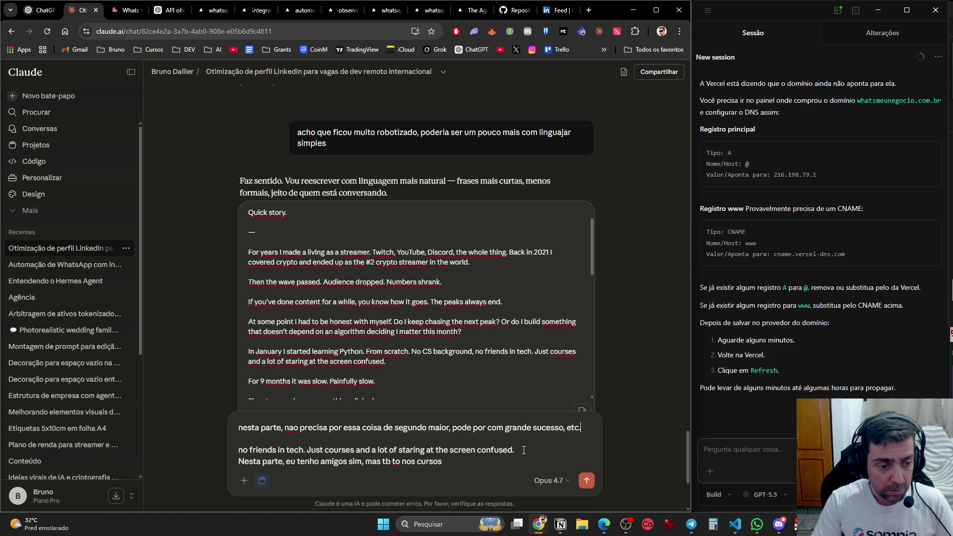
pyautogui.hotkey('ctrl', 'z')
pyautogui.hotkey('ctrl', 'z')
pyautogui.hotkey('ctrl', 'z')
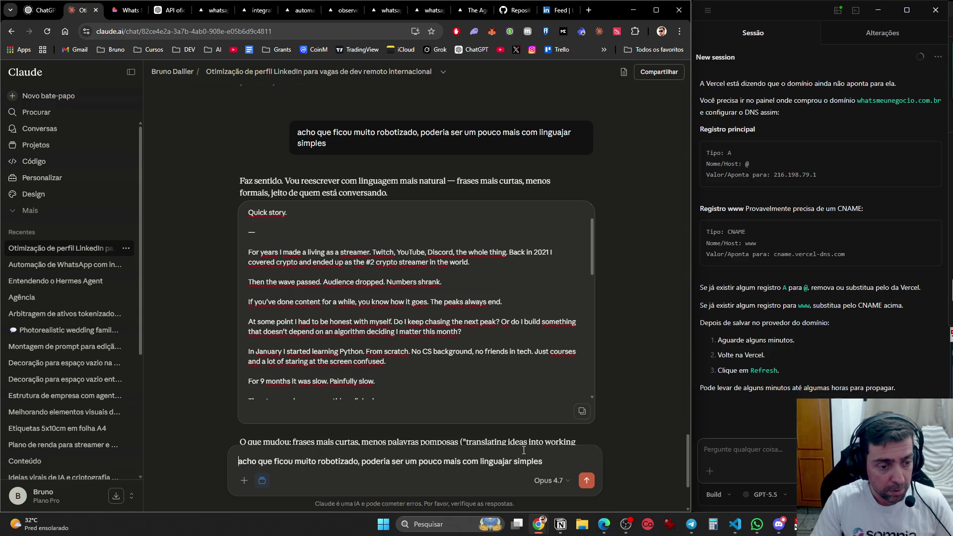
pyautogui.hotkey('ctrl', 'y')
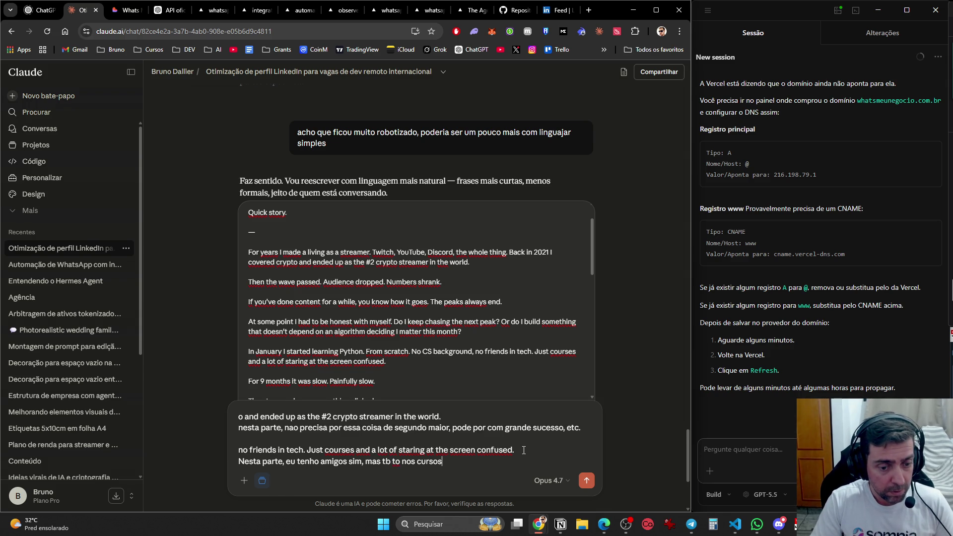
pyautogui.hotkey('shift', 'Return')
pyautogui.hotkey('shift', 'Return')
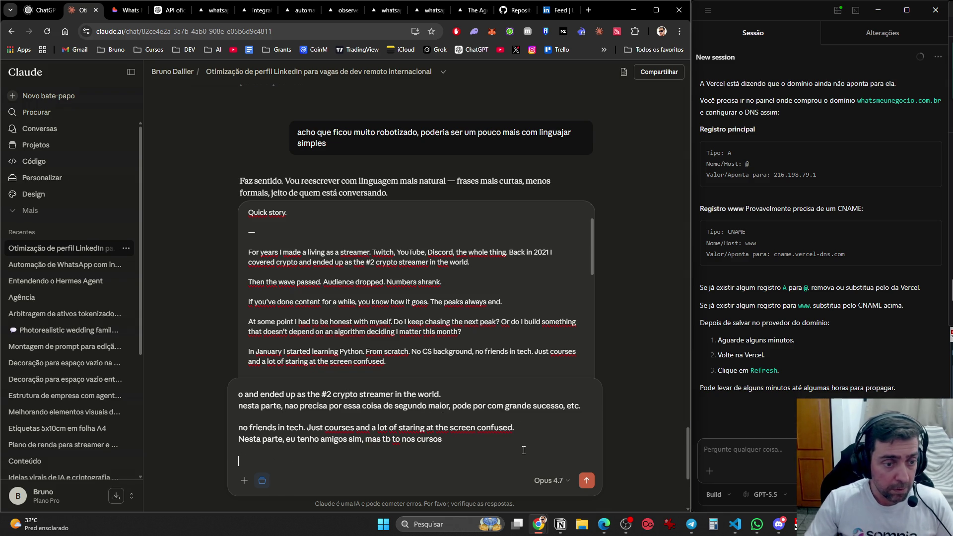
# - Note that the 9-month and 10-month timeline figures don't make sense given a January start
pyautogui.scroll(-1, 456, 309)
pyautogui.scroll(-2, 456, 309)
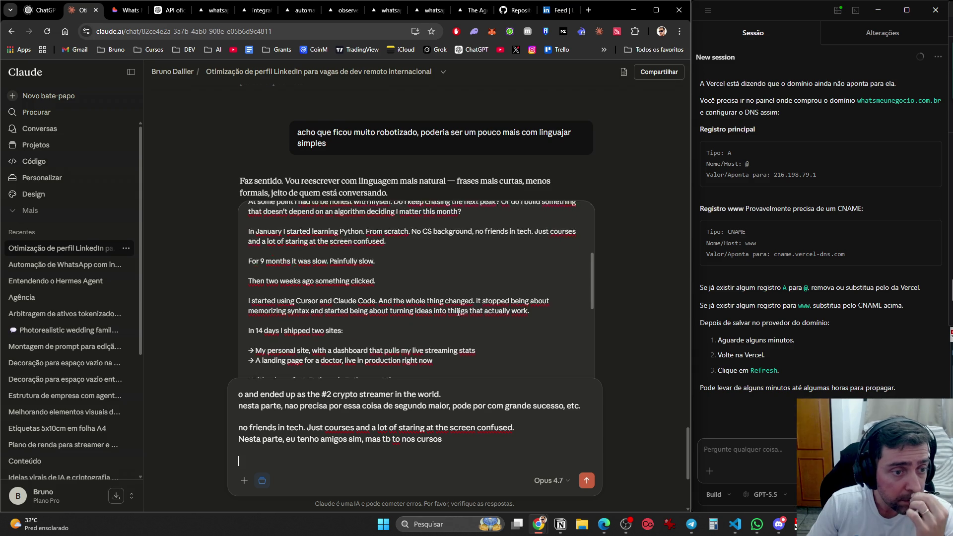
pyautogui.scroll(1, 458, 312)
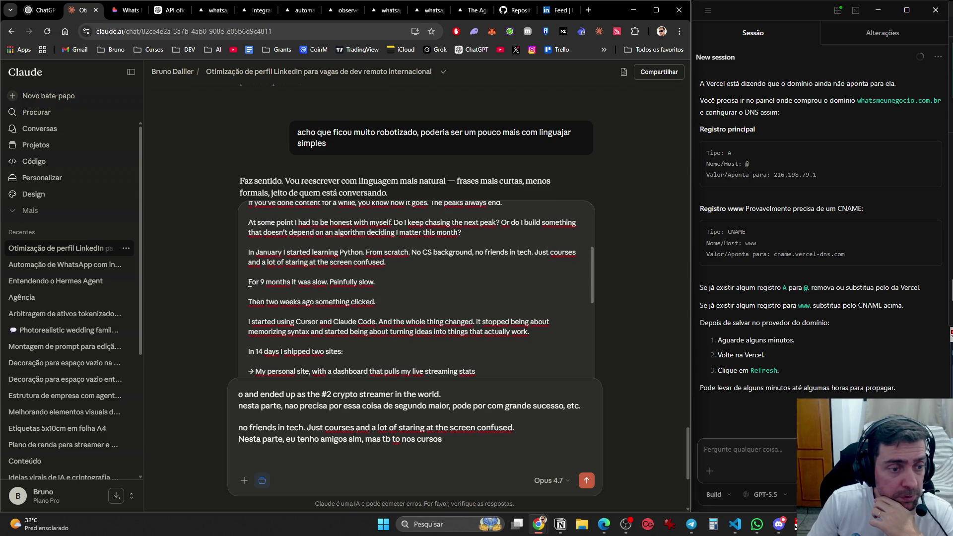
pyautogui.write('A su')
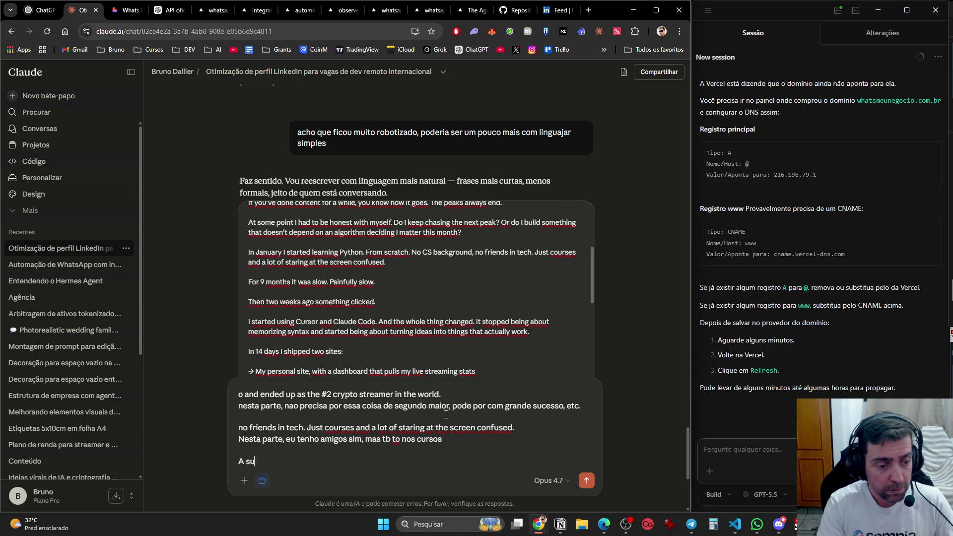
pyautogui.write('a conta de 9 meses')
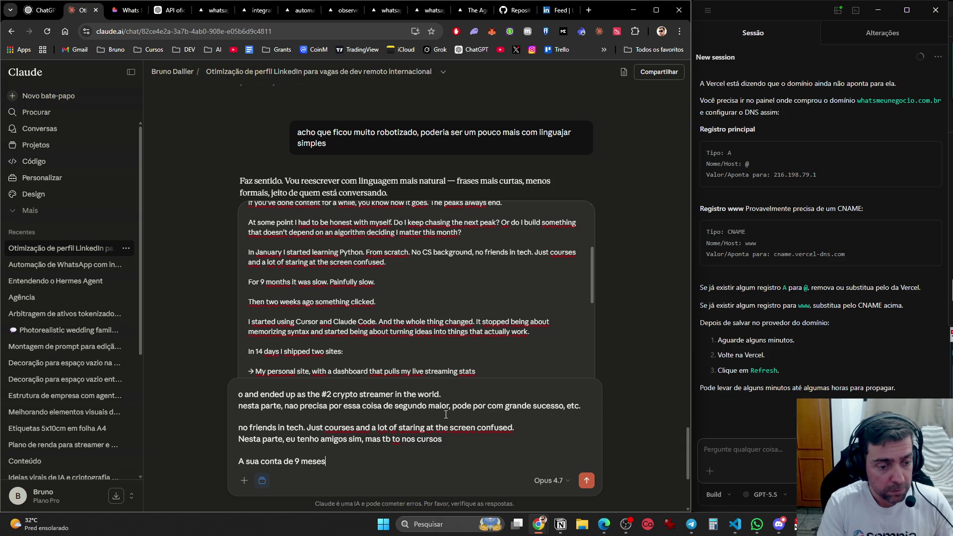
pyautogui.write(' esta estranha, se ')
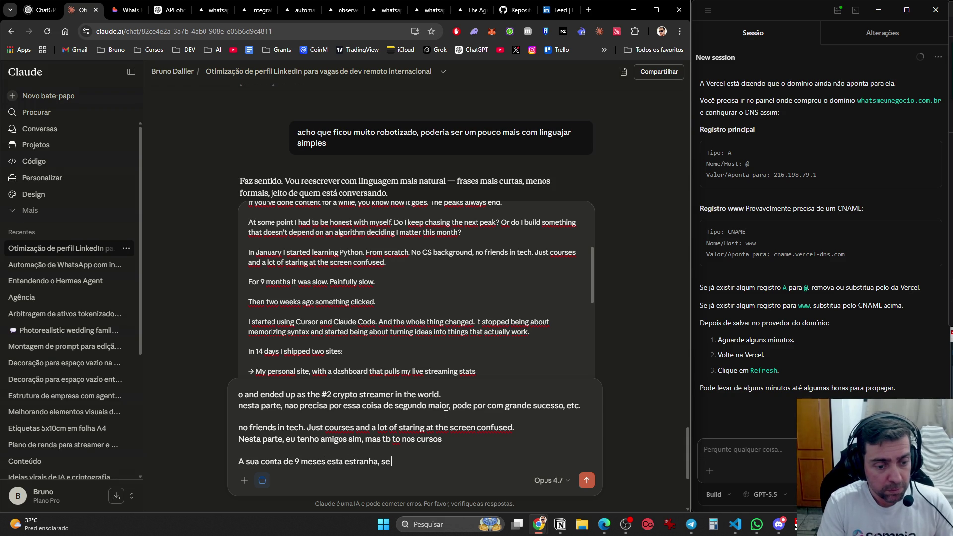
pyautogui.write('eu comecei estudar e')
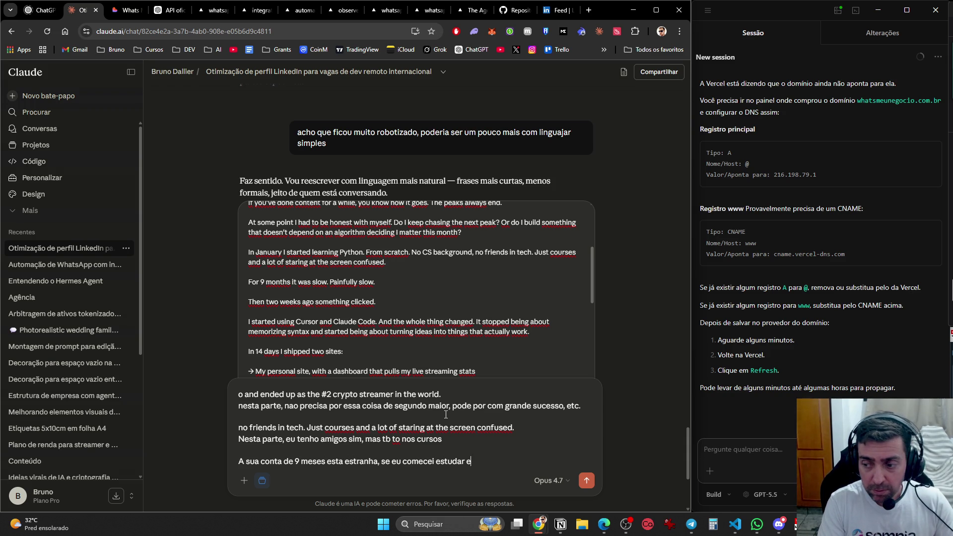
pyautogui.write('m janeiro e estamos em abril.')
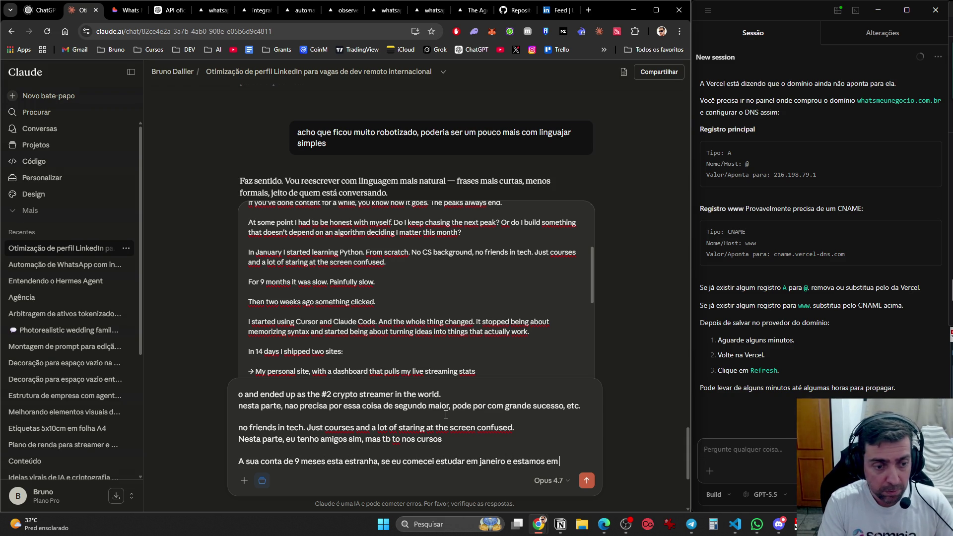
pyautogui.hotkey('shift', 'Return')
pyautogui.write('E os 10 meses ')
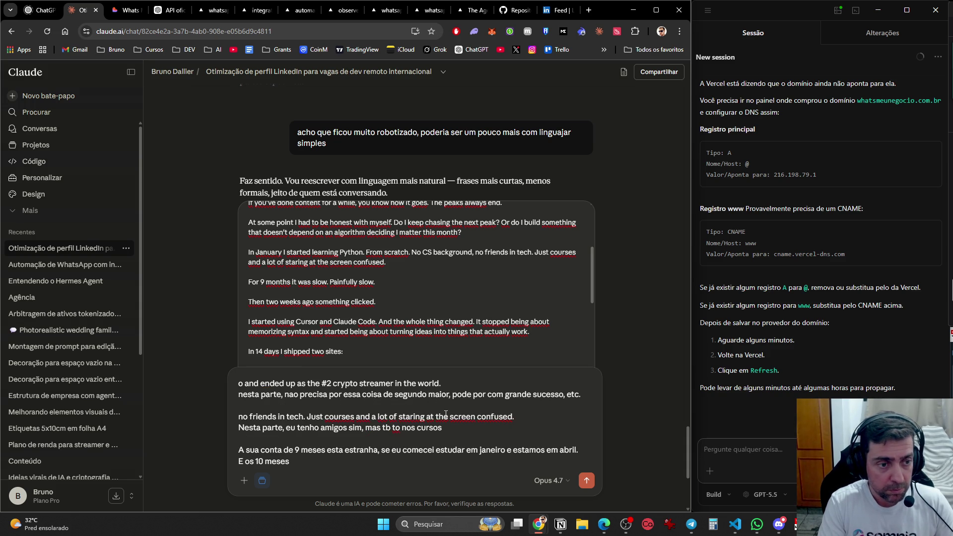
pyautogui.write('q fala ')
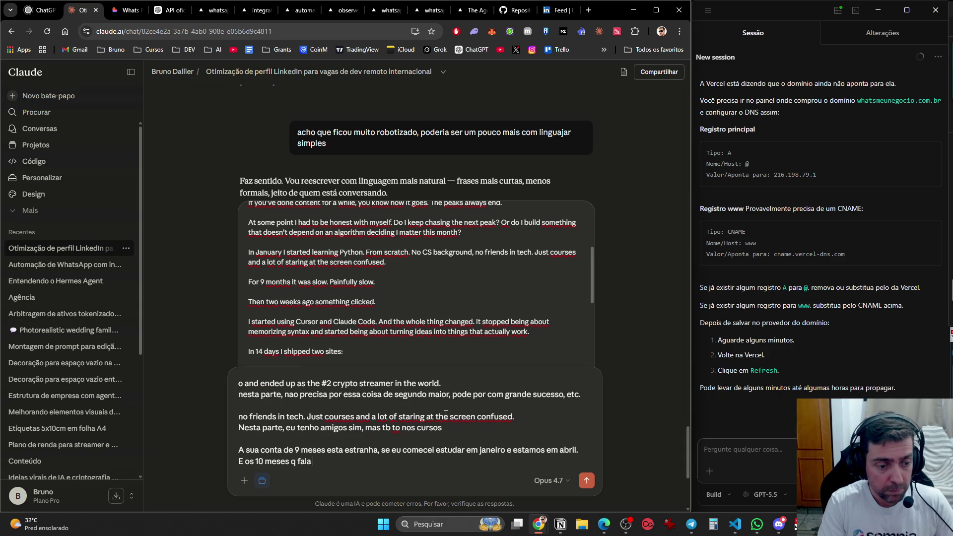
pyautogui.write('no coemço tb nao faz sentido')
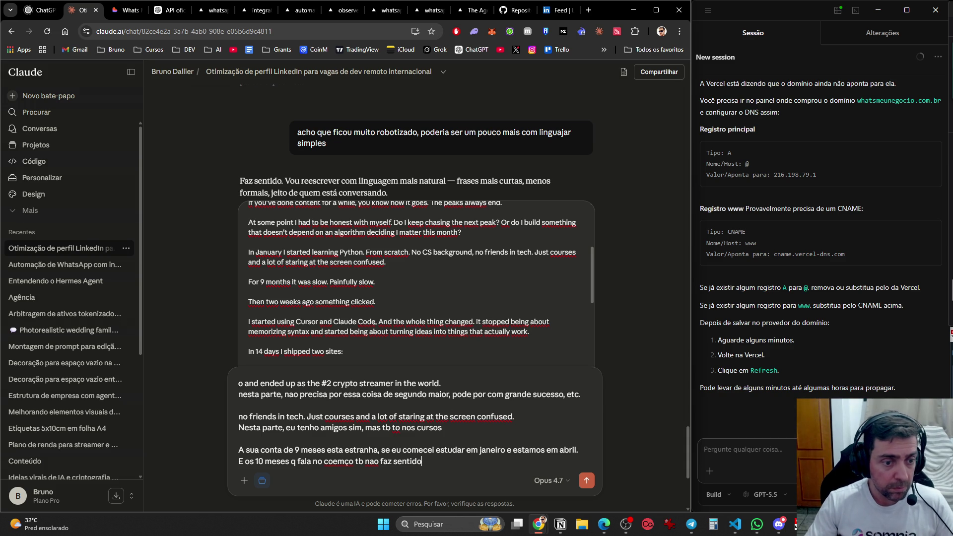
pyautogui.scroll(-1, 390, 300)
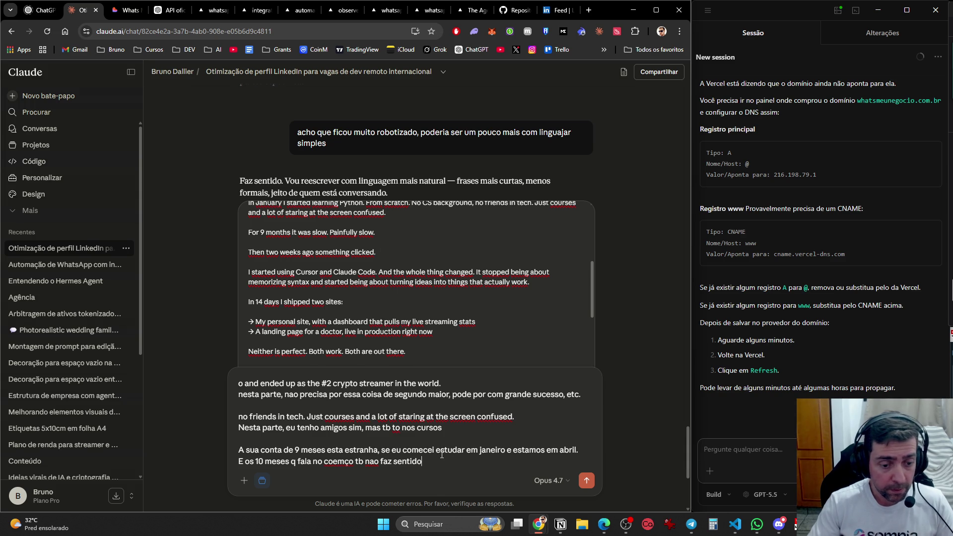
# - Ask to say vibe coding began in April, drop the courses, and list Antigravity, OpenCode, Claude Code
pyautogui.hotkey('shift', 'Return')
pyautogui.hotkey('shift', 'Return')
pyautogui.write('E nao for')
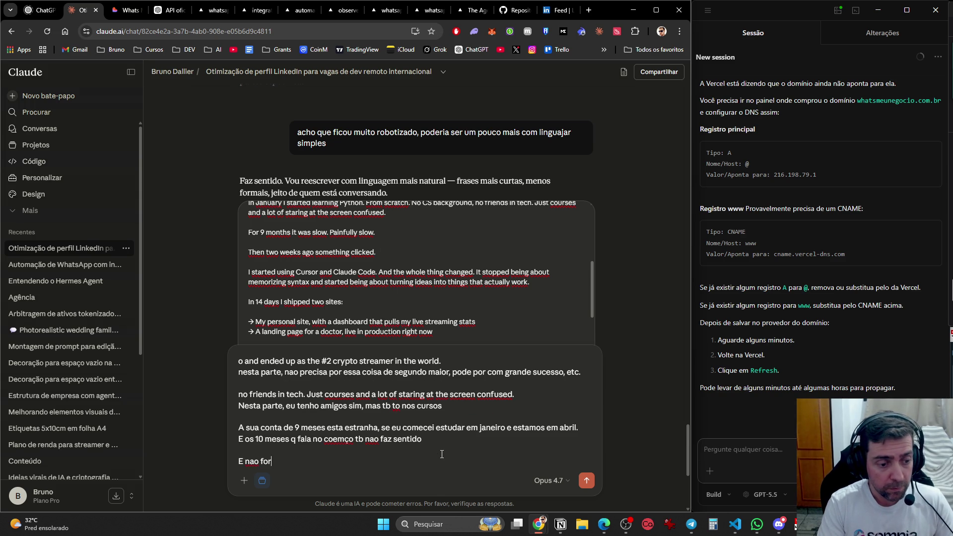
pyautogui.write('am duas semanas e')
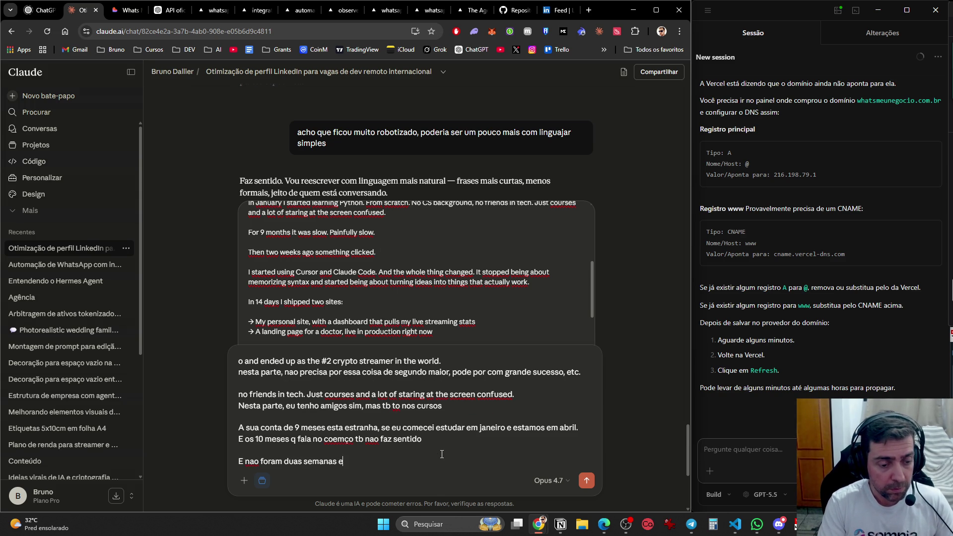
pyautogui.press('BackSpace')
pyautogui.write('nem anda clic')
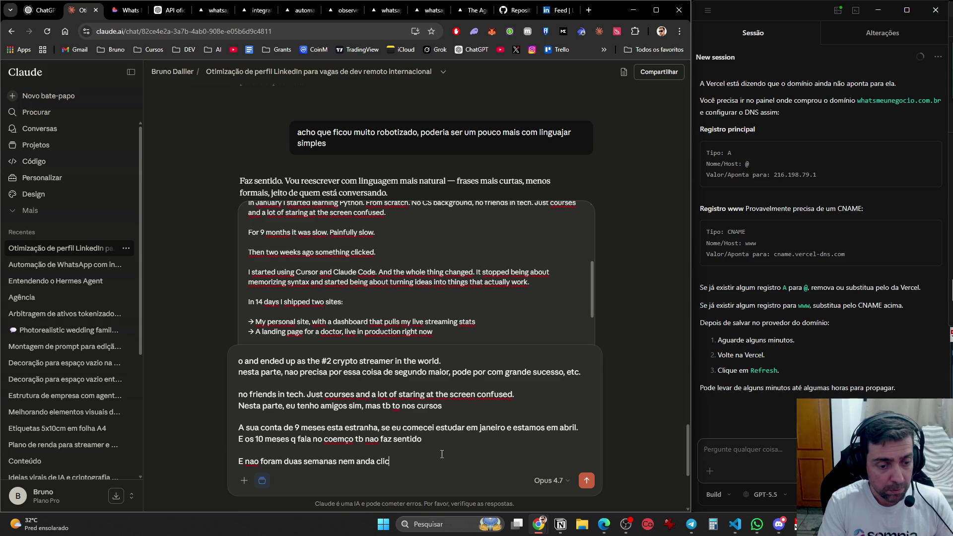
pyautogui.write('ou, coloq')
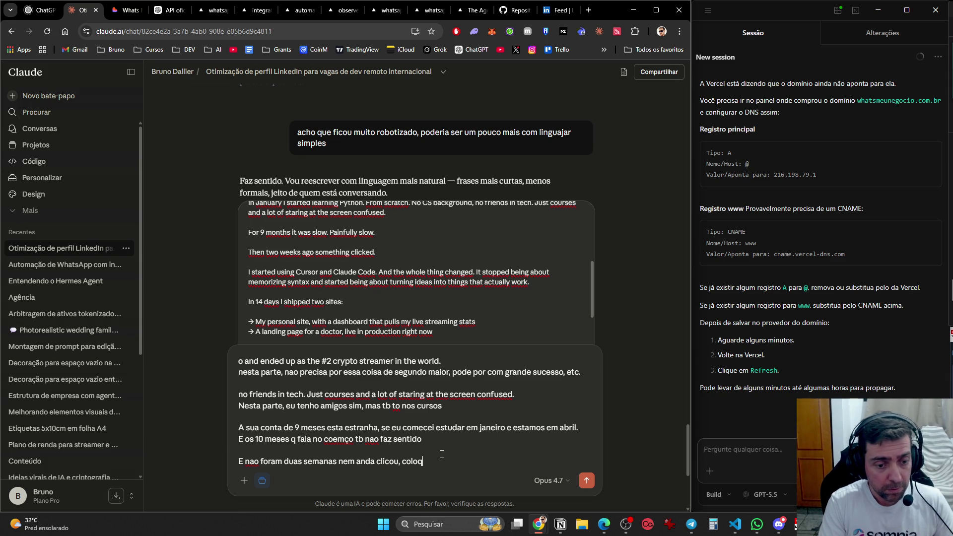
pyautogui.write('ue que em ab')
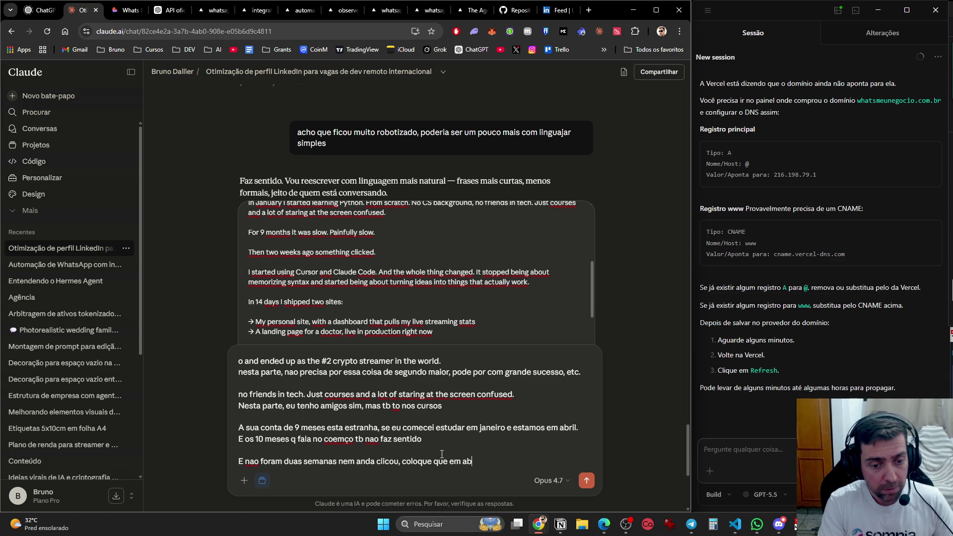
pyautogui.write('ril comcei a f')
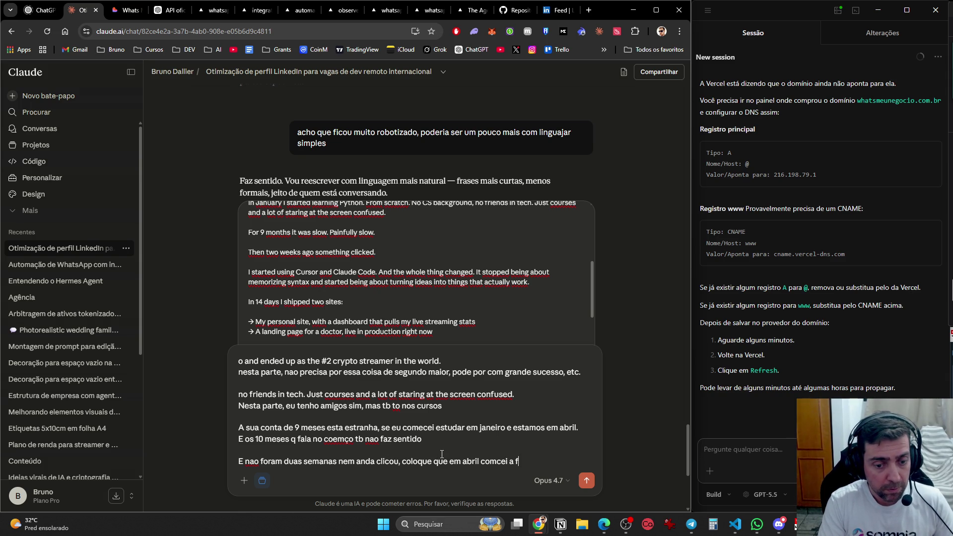
pyautogui.press('BackSpace')
pyautogui.write('vibe code,')
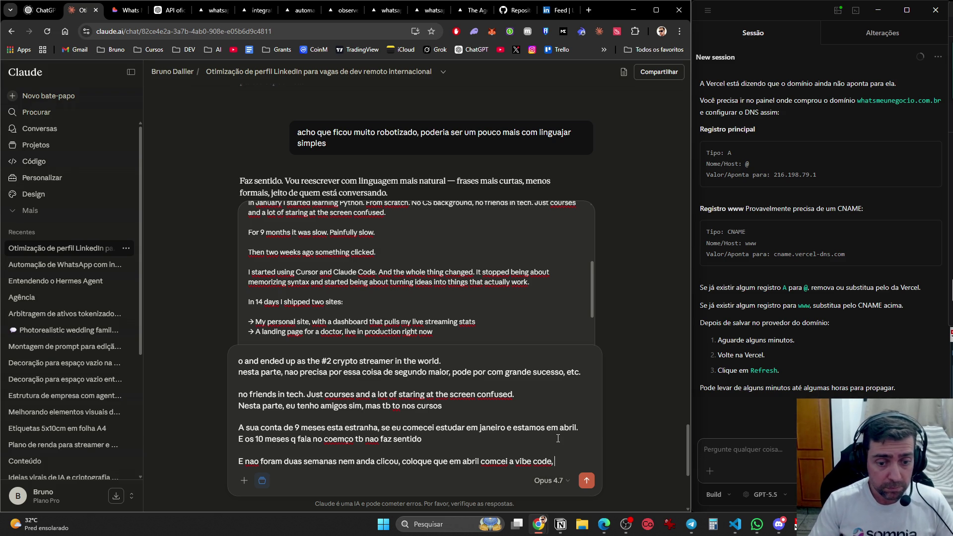
pyautogui.write('tire o cur')
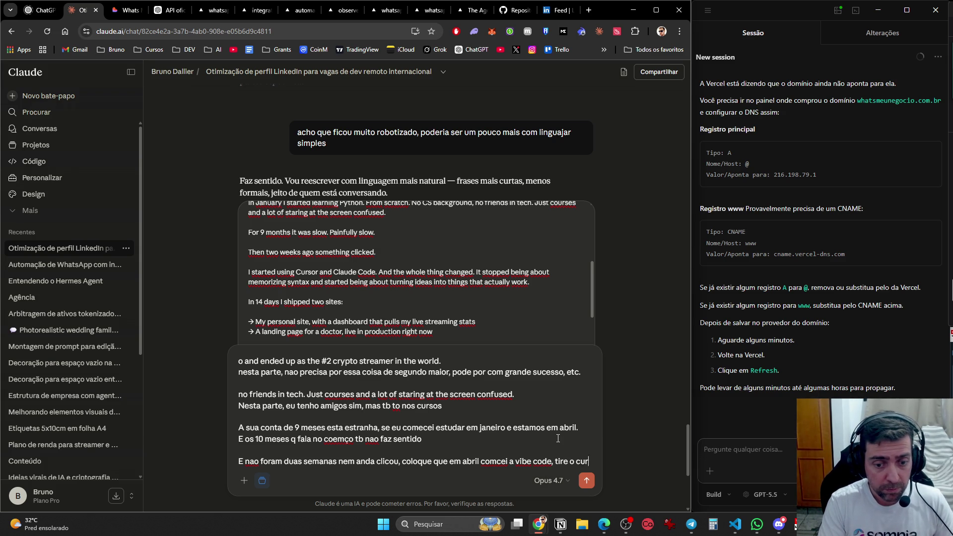
pyautogui.write('sos e coloq')
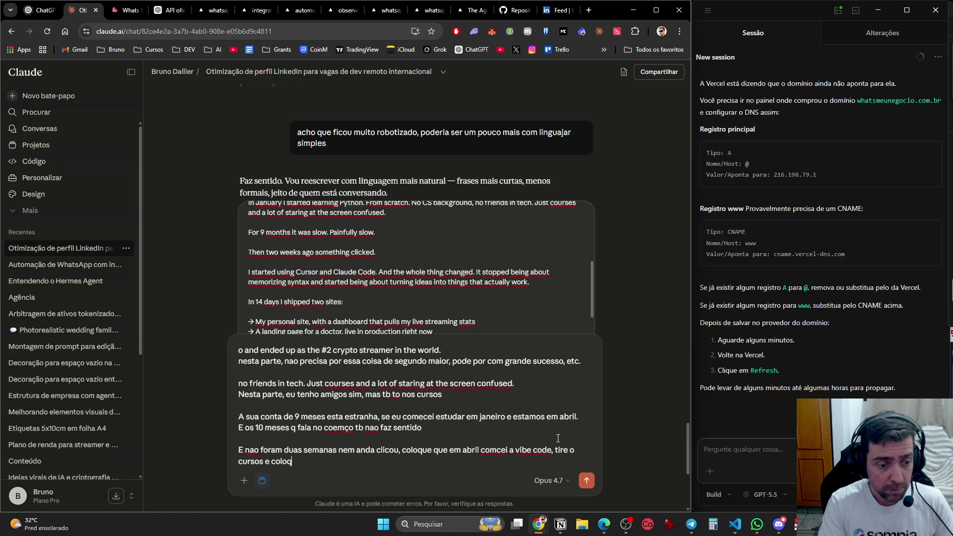
pyautogui.write('ue antivragry')
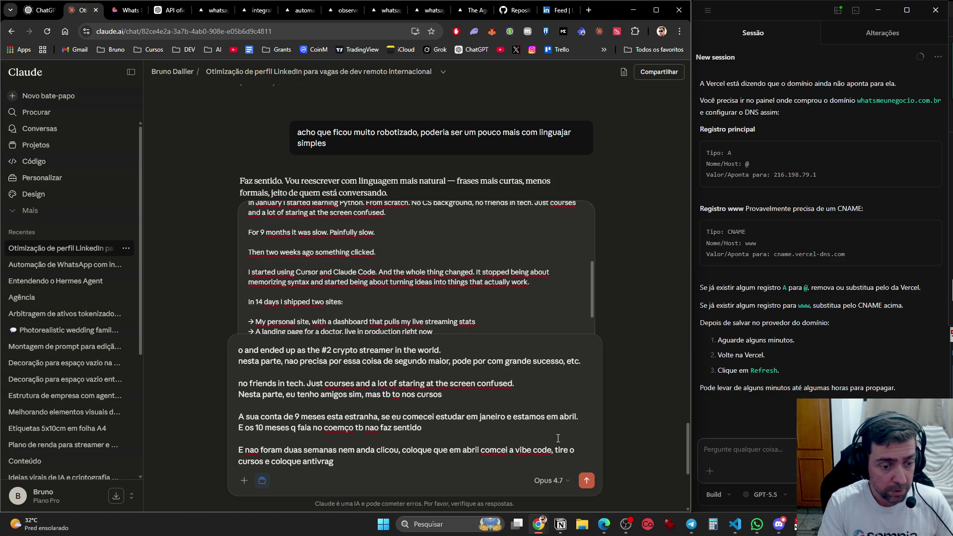
pyautogui.press('BackSpace')
pyautogui.write('vity')
pyautogui.write('e')
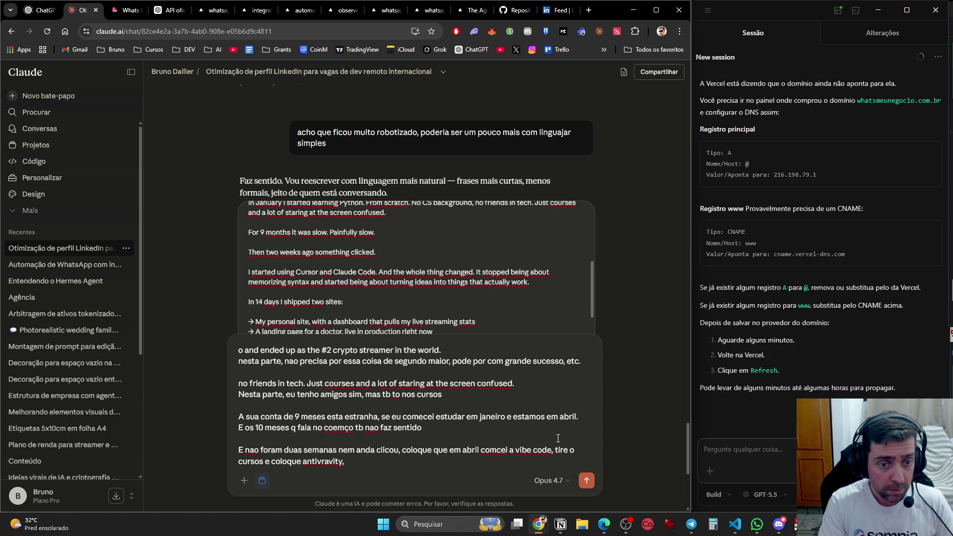
pyautogui.write('opence')
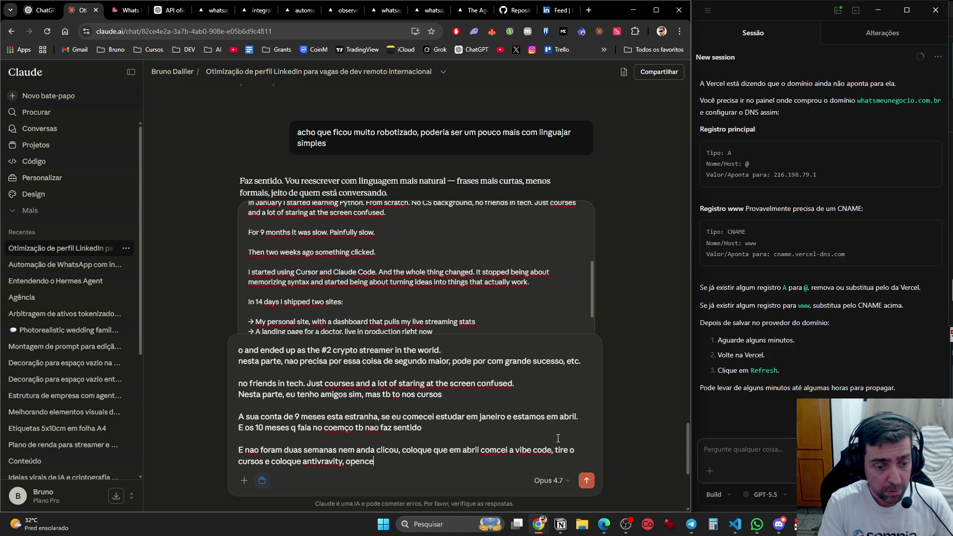
pyautogui.write('de, claude')
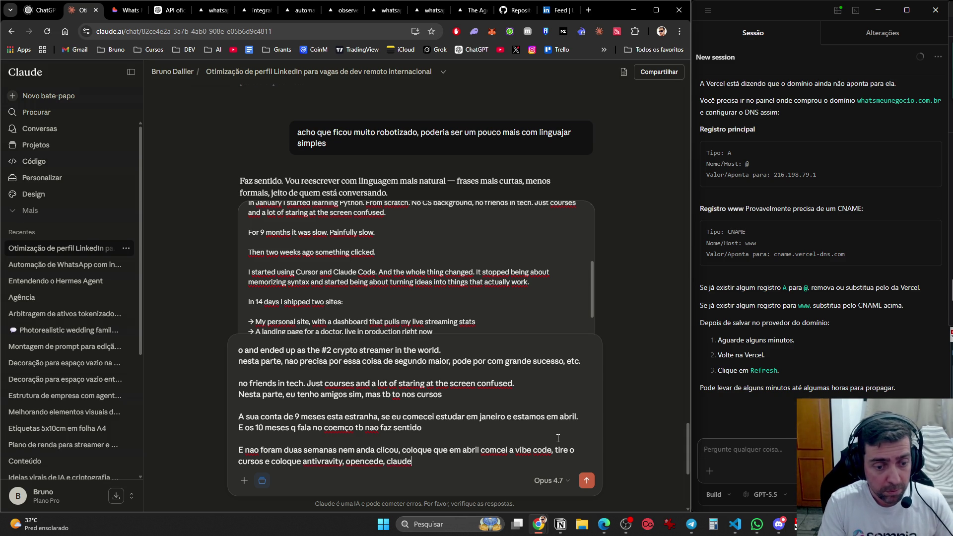
pyautogui.write(' code, etc.')
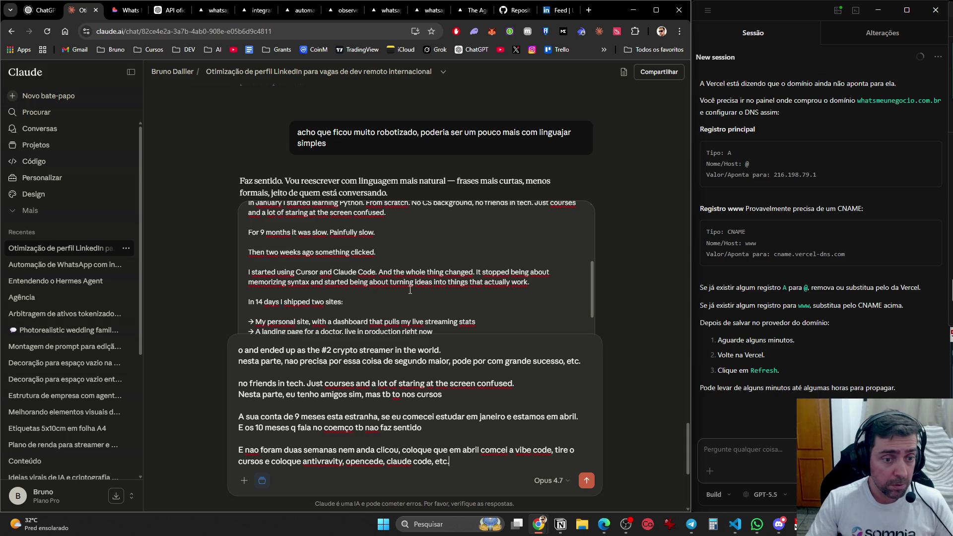
# - Scroll down the rewritten post to the 'Shipping is its own skill' bullet
pyautogui.scroll(-1, 508, 284)
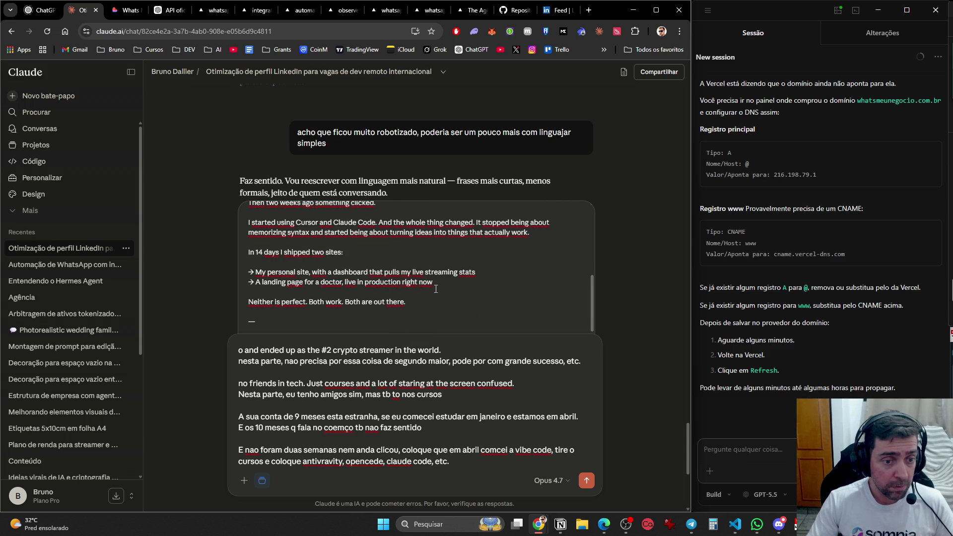
pyautogui.scroll(-1, 442, 288)
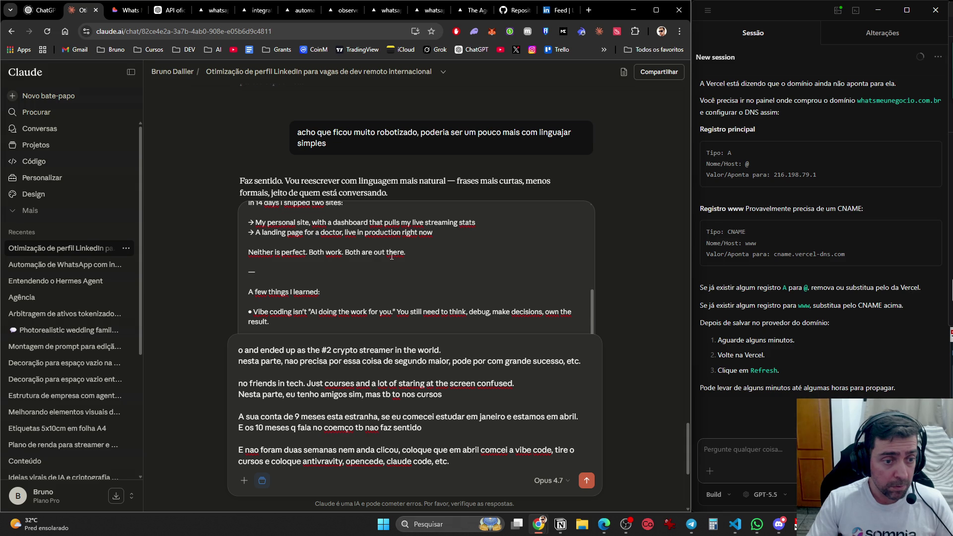
pyautogui.scroll(-1, 392, 255)
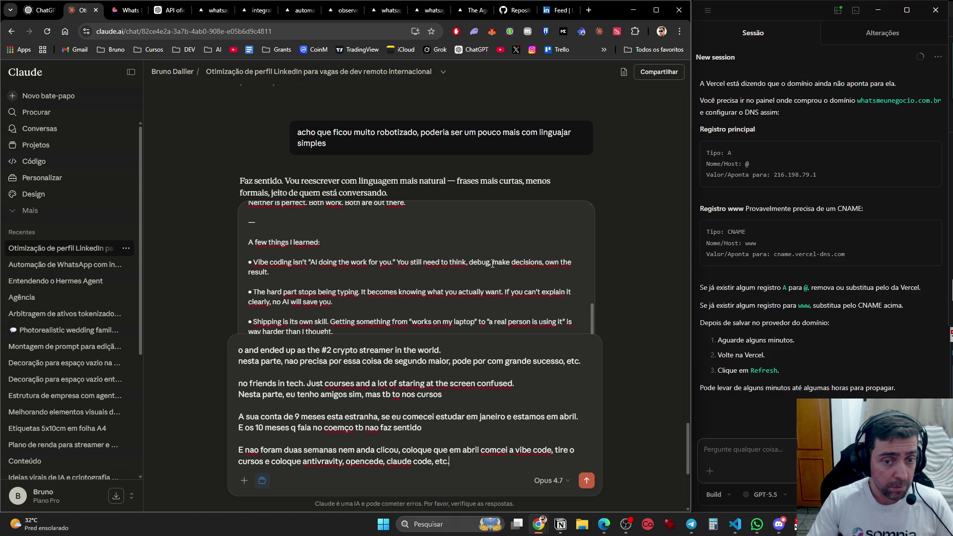
pyautogui.scroll(-1, 321, 272)
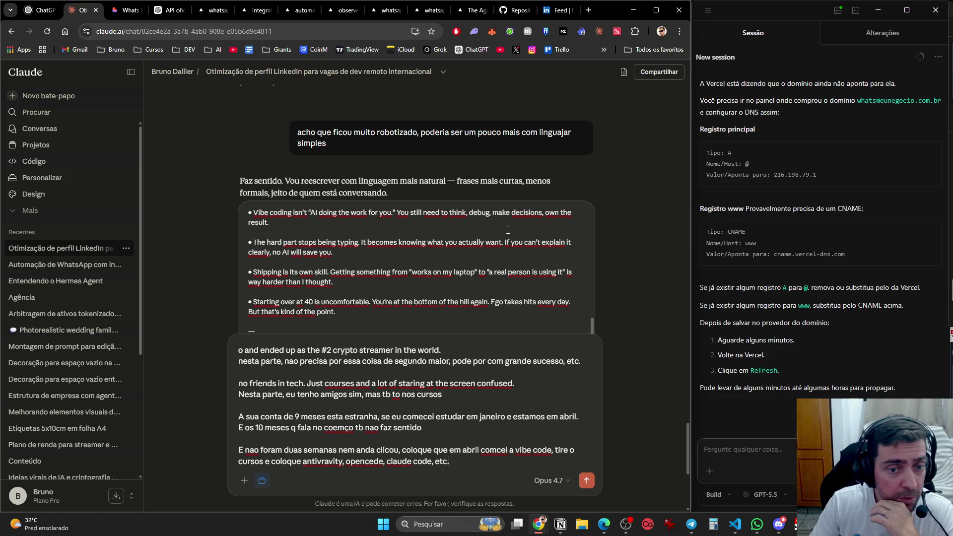
pyautogui.scroll(-2, 347, 243)
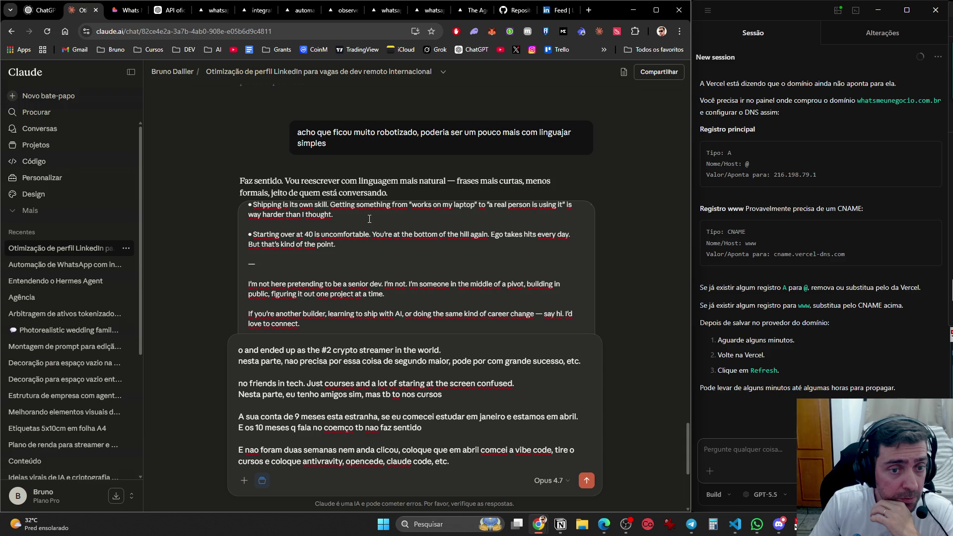
pyautogui.scroll(1, 369, 219)
# - Add 'Tira isso:' followed by the quoted 'Shipping is its own skill' bullet to the feedback
pyautogui.tripleClick(244, 254)
pyautogui.hotkey('ctrl', 'c')
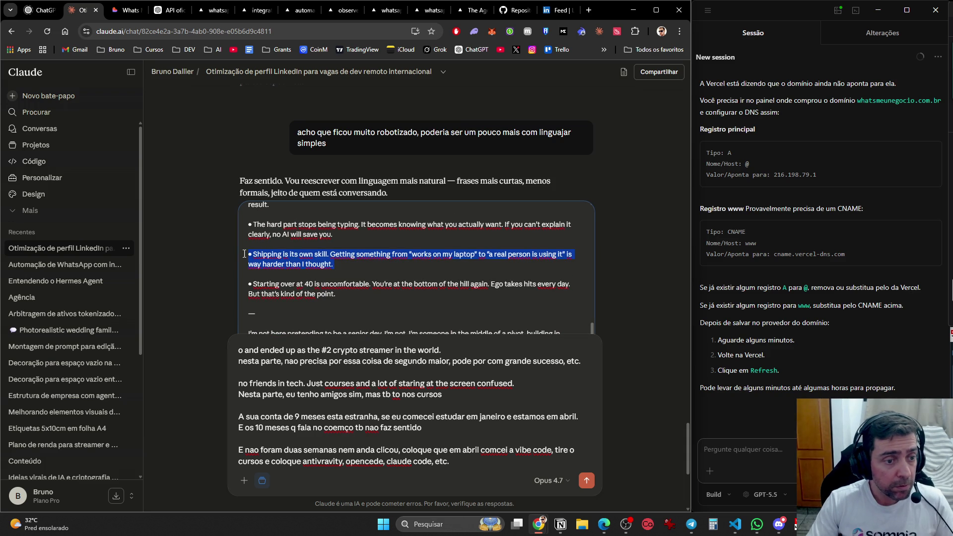
pyautogui.click(512, 475)
pyautogui.hotkey('shift', 'Return')
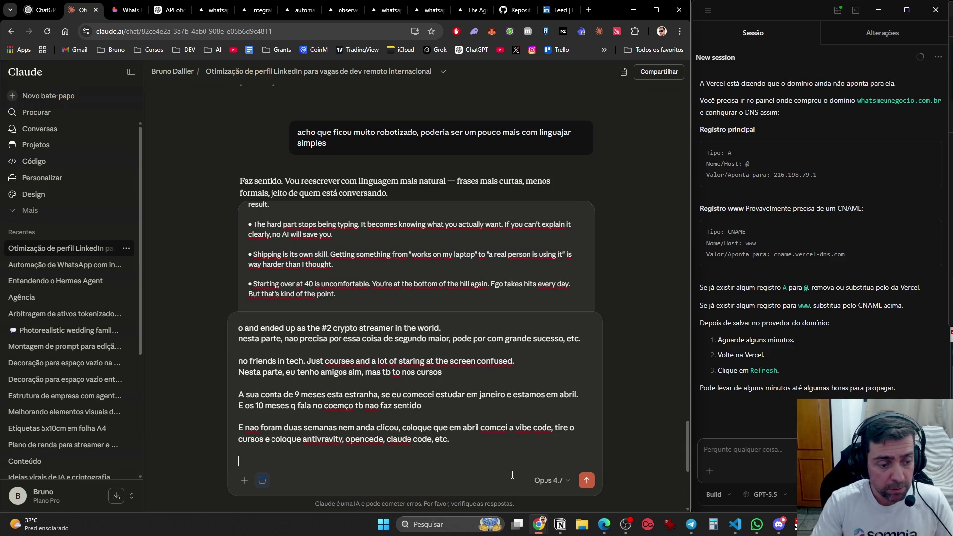
pyautogui.write('Tira isso:')
pyautogui.hotkey('ctrl', 'v')
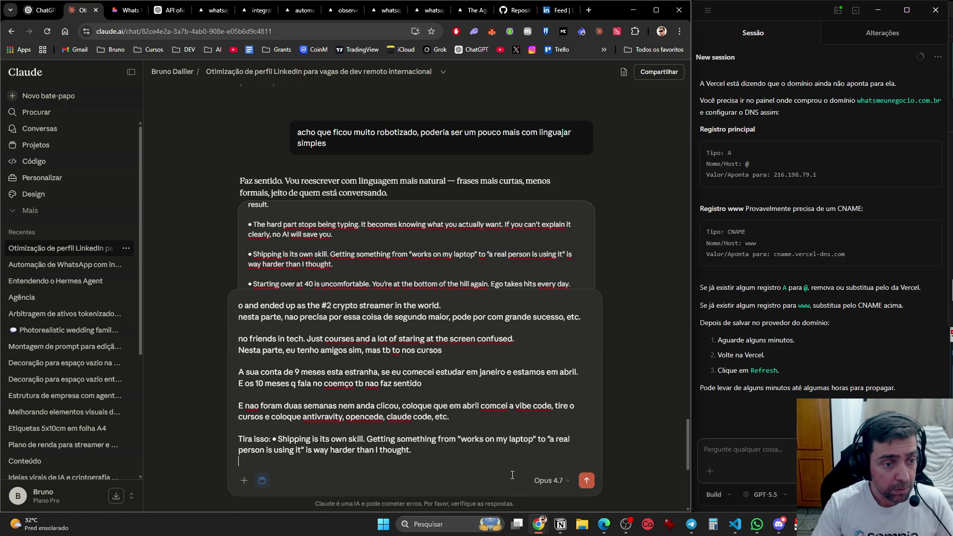
# - Add another 'Tira isso' quoting the 'Next one ships next week' line
pyautogui.scroll(-1, 395, 246)
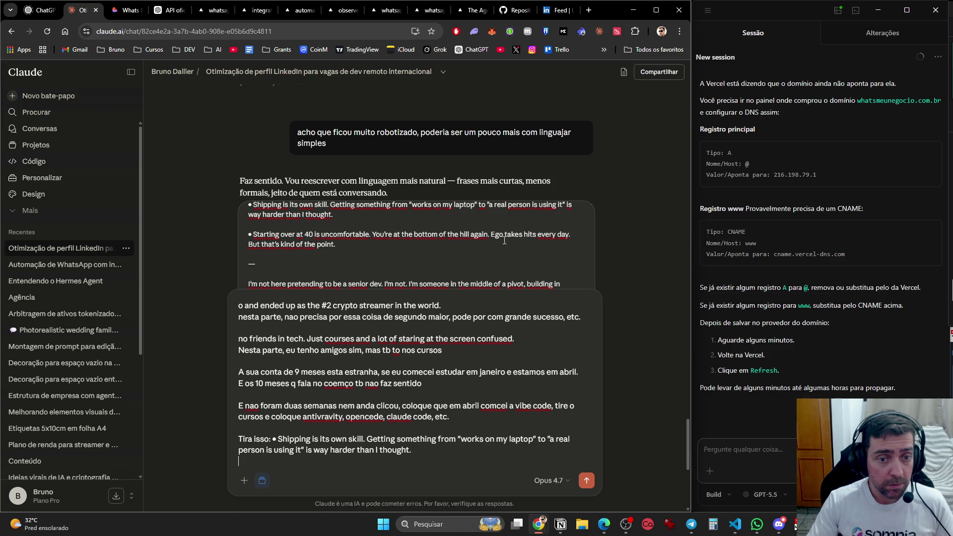
pyautogui.scroll(-1, 359, 242)
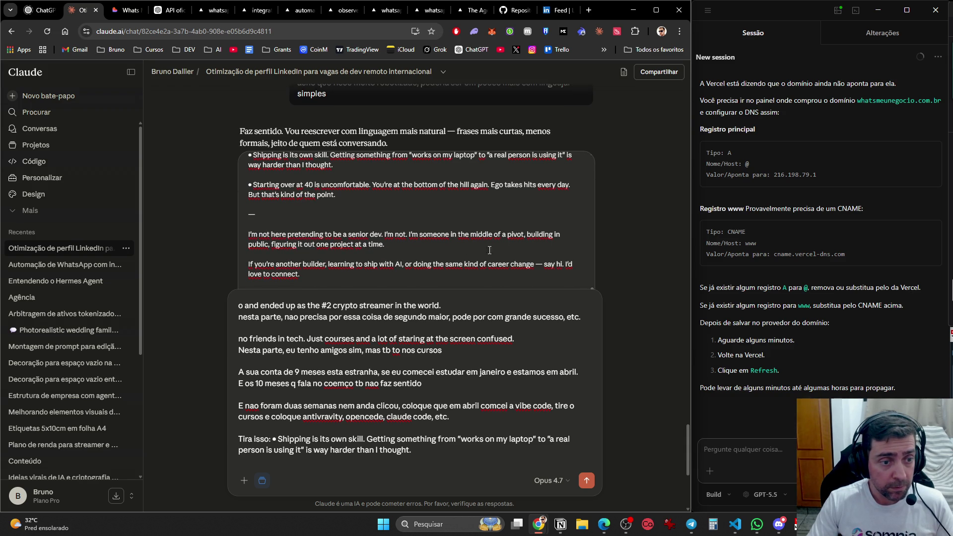
pyautogui.scroll(-1, 388, 232)
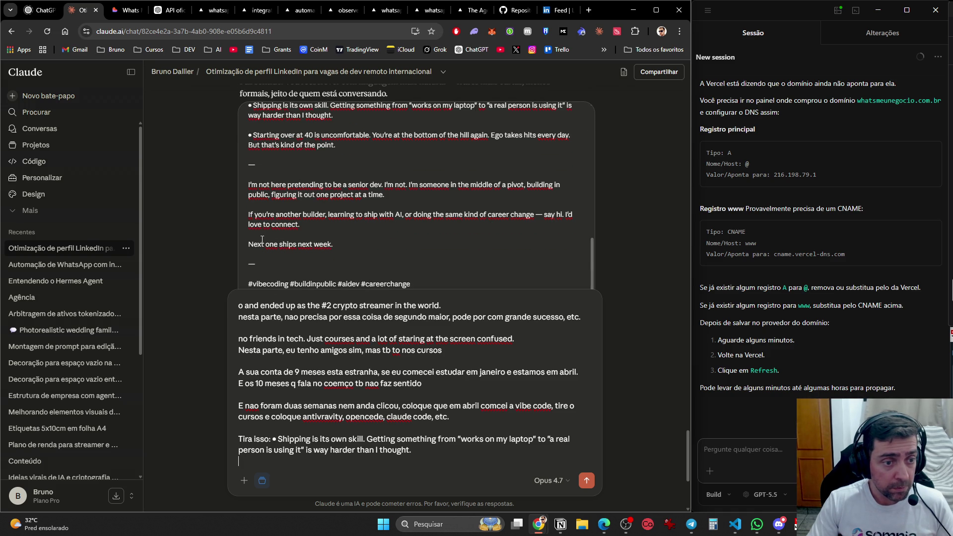
pyautogui.scroll(-1, 339, 243)
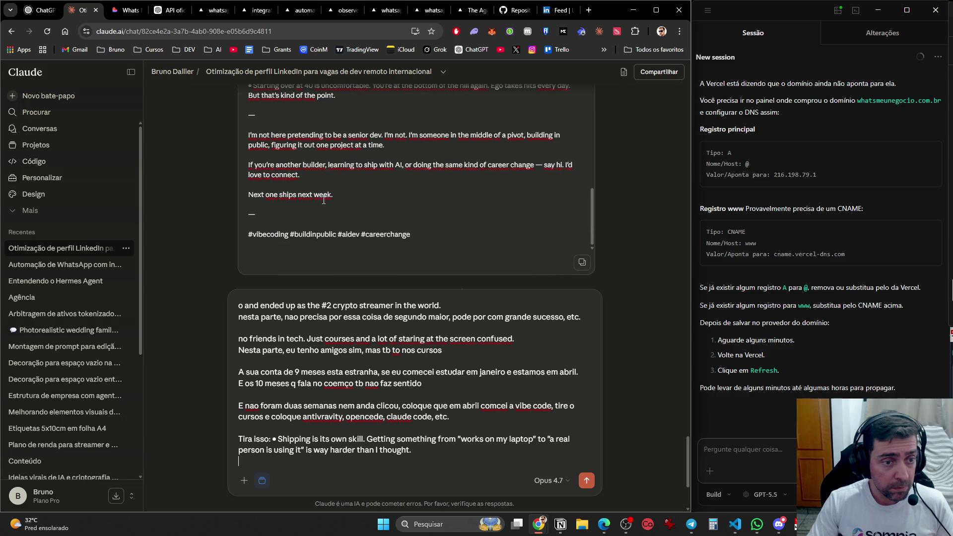
pyautogui.moveTo(331, 197); pyautogui.dragTo(236, 200)
pyautogui.click(459, 452)
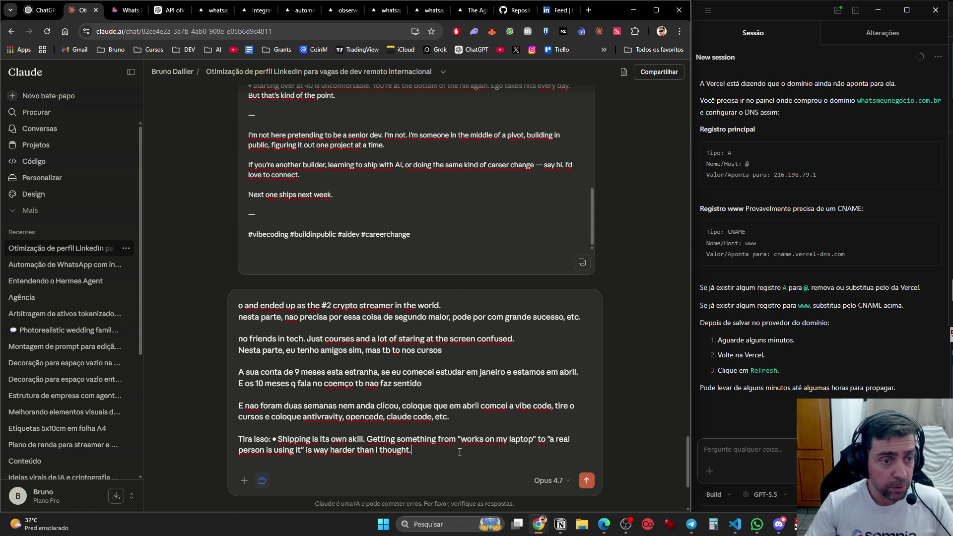
pyautogui.hotkey('shift', 'Return')
pyautogui.hotkey('shift', 'Return')
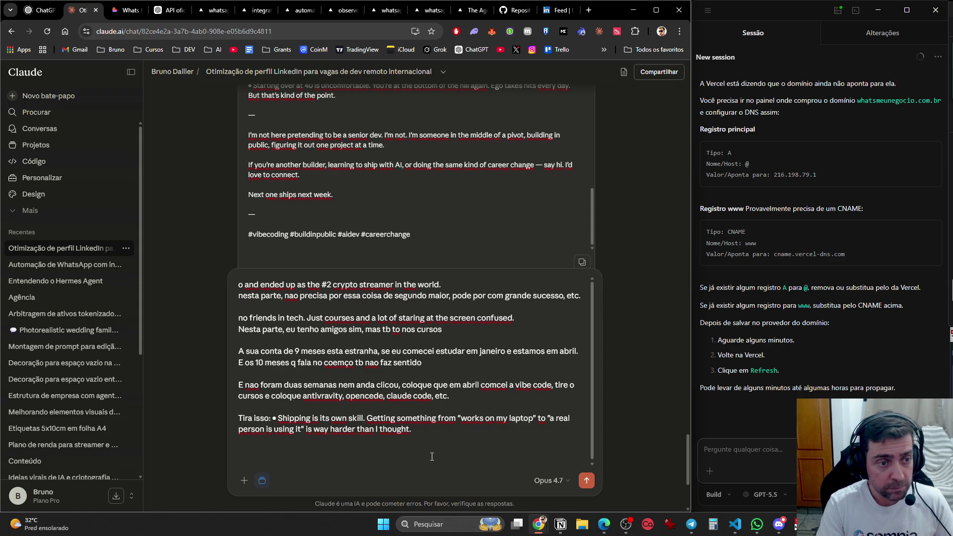
pyautogui.moveTo(333, 194); pyautogui.dragTo(247, 195)
pyautogui.hotkey('ctrl', 'c')
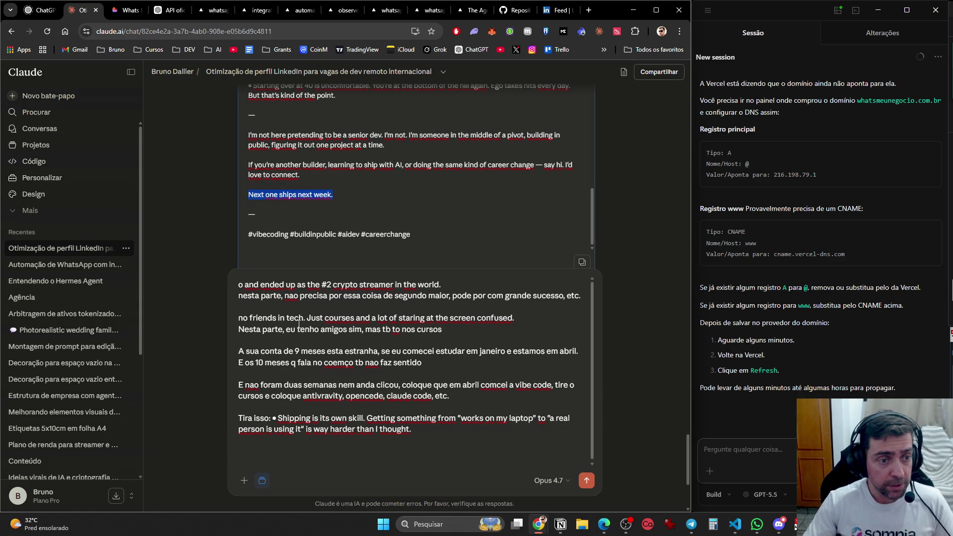
pyautogui.click(308, 453)
pyautogui.write('Tira isso')
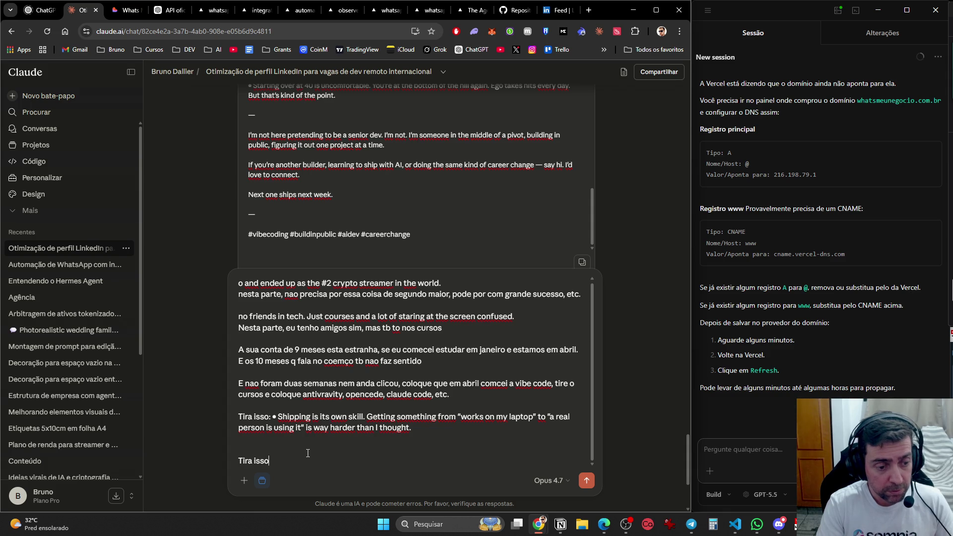
pyautogui.hotkey('ctrl', 'v')
# - Ask to mention regular updates and posts ('vou atualizar tudo aqui'), then send the revision notes
pyautogui.hotkey('shift', 'Return')
pyautogui.hotkey('shift', 'Return')
pyautogui.write('E col')
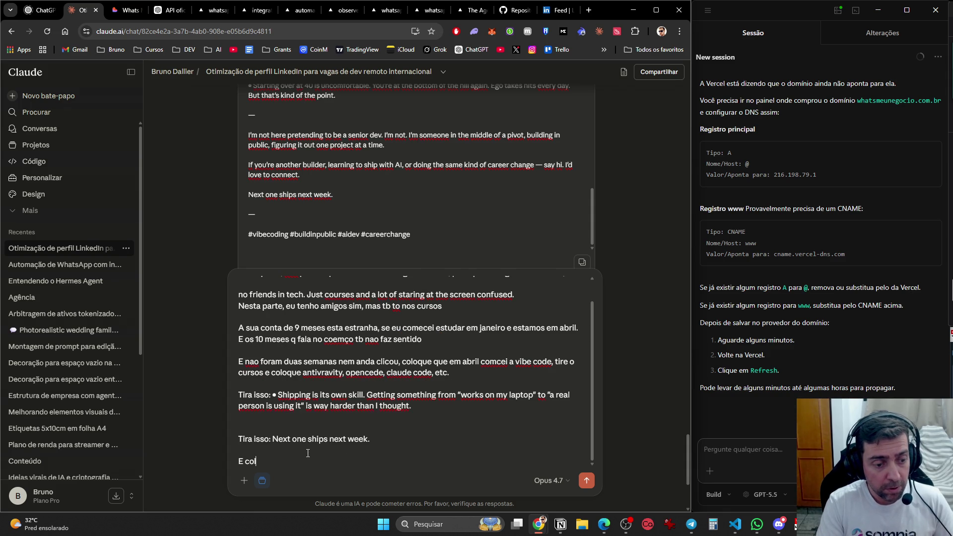
pyautogui.write('oca que vou atualizar tudo a')
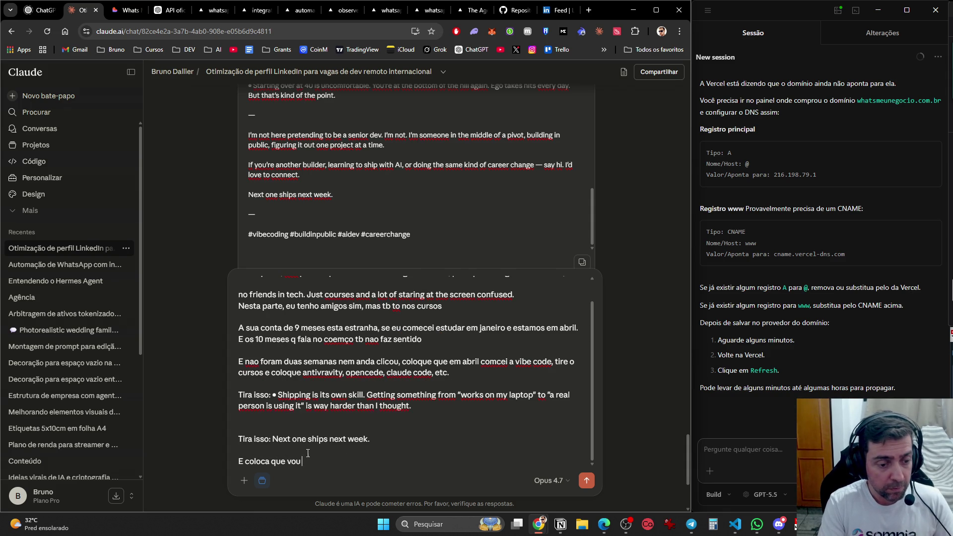
pyautogui.write('qui, po')
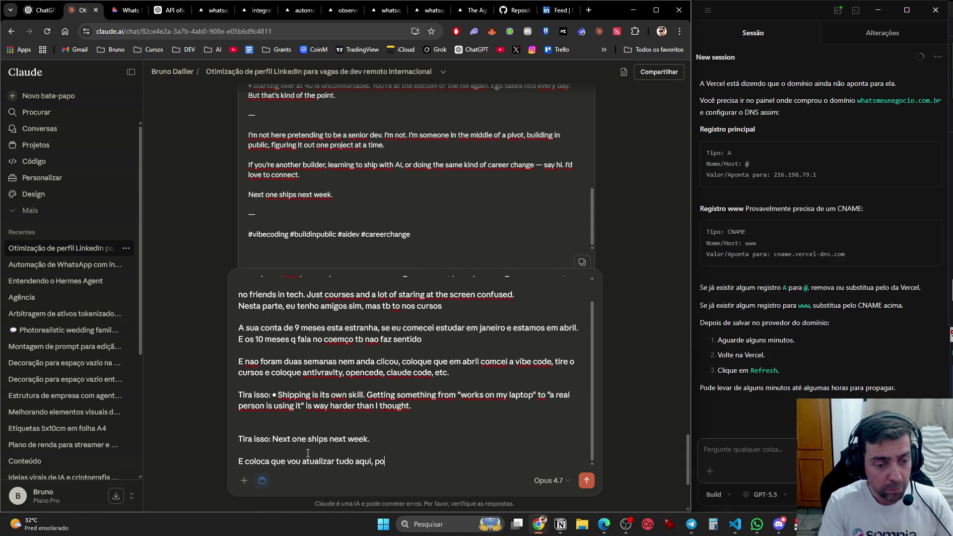
pyautogui.write('strar coisas, etc.')
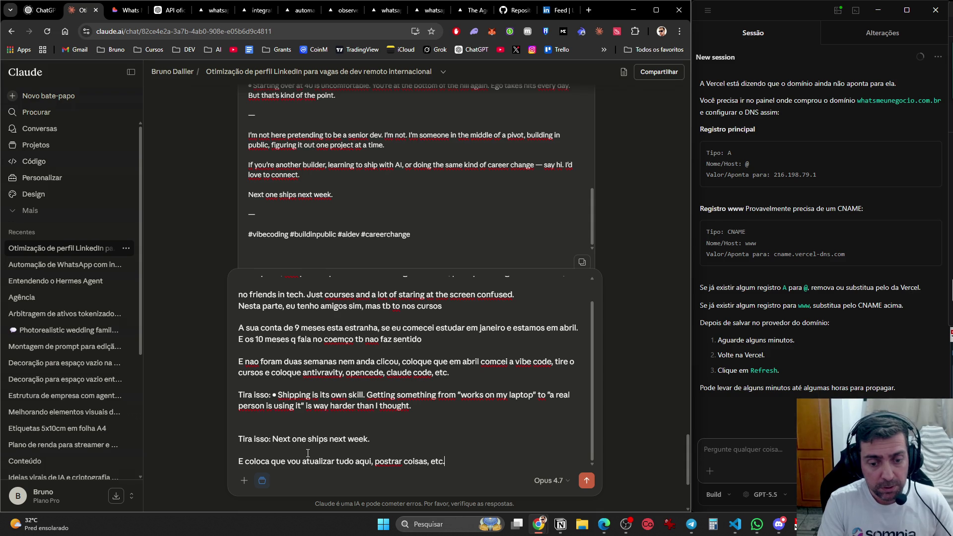
pyautogui.press('Return')
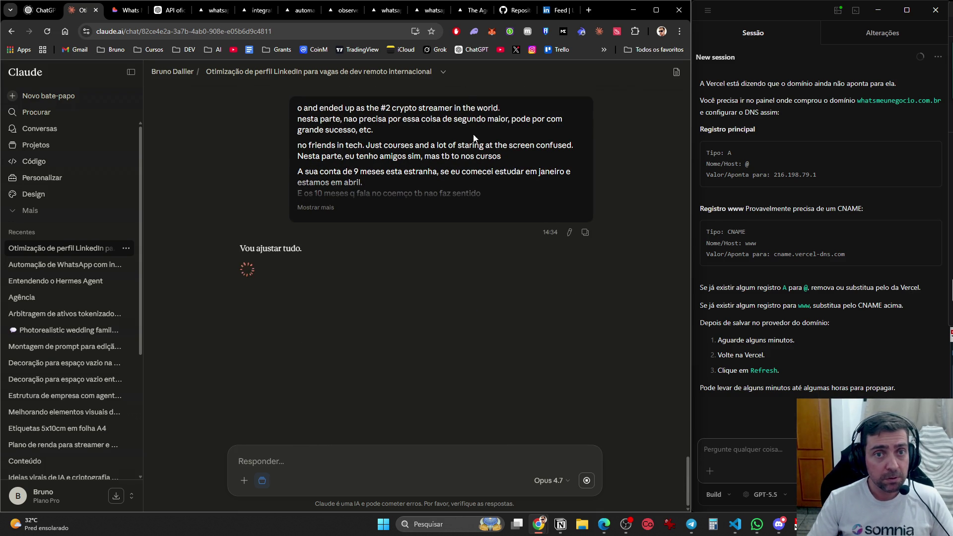
pyautogui.click(559, 11)
# - Start a new LinkedIn post and load alienigena404.com.br in a new tab
pyautogui.click(316, 124)
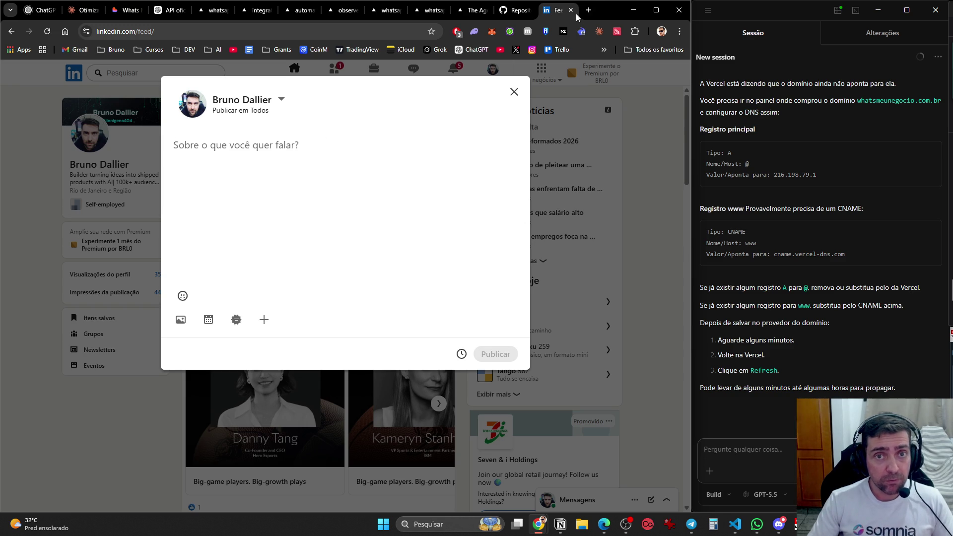
pyautogui.click(588, 12)
pyautogui.write('tw')
pyautogui.press('BackSpace')
pyautogui.press('BackSpace')
pyautogui.press('BackSpace')
pyautogui.write('alie')
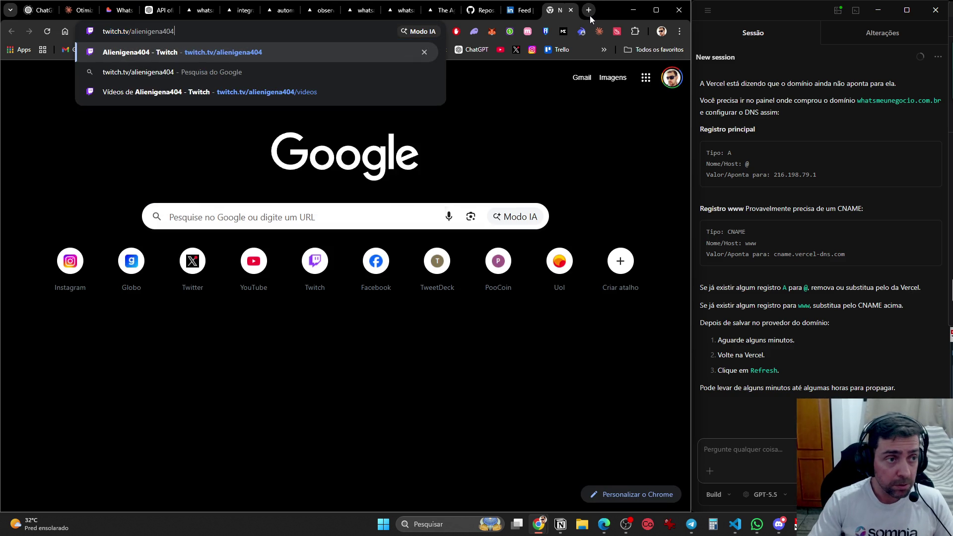
pyautogui.press('Return')
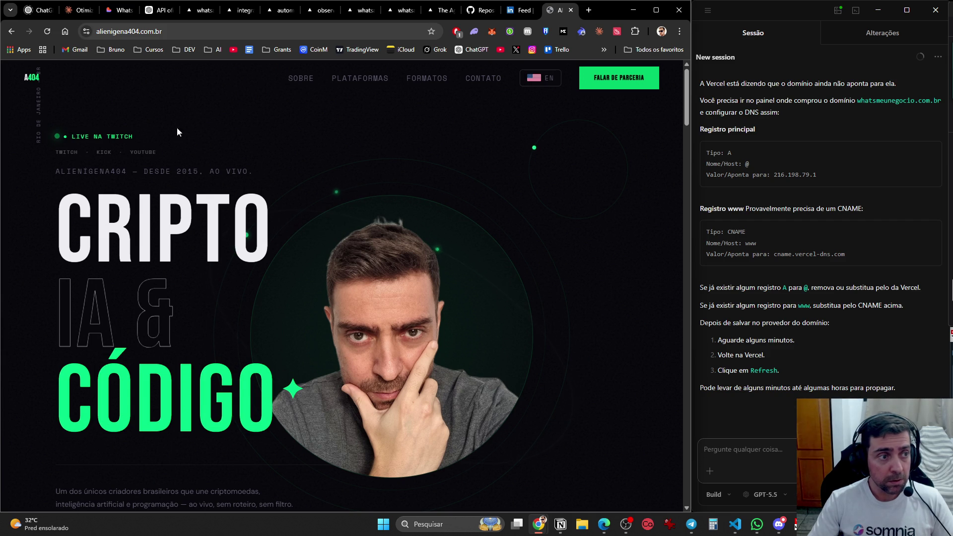
# - Snip the site page, switch it to English, and snip the English version
pyautogui.press('super+shift+s')
pyautogui.moveTo(4, 61)
pyautogui.mouseDown()
pyautogui.moveTo(340, 267)
pyautogui.moveTo(644, 505)
pyautogui.moveTo(682, 511)
pyautogui.mouseUp()
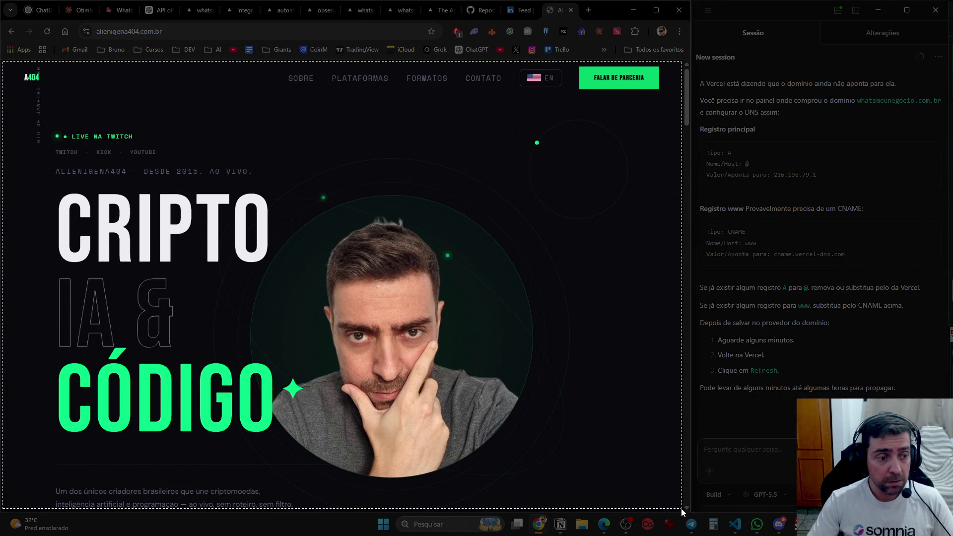
pyautogui.click(541, 78)
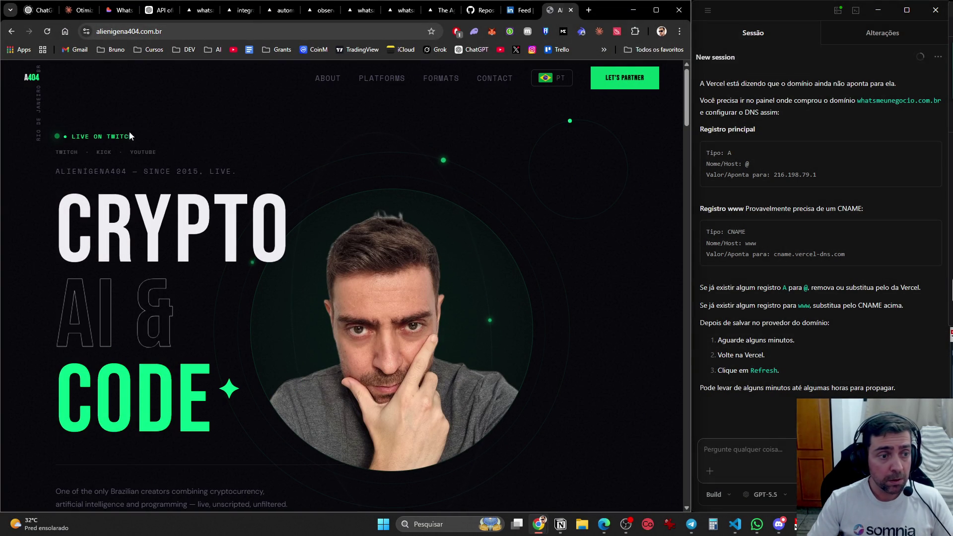
pyautogui.press('super+shift+s')
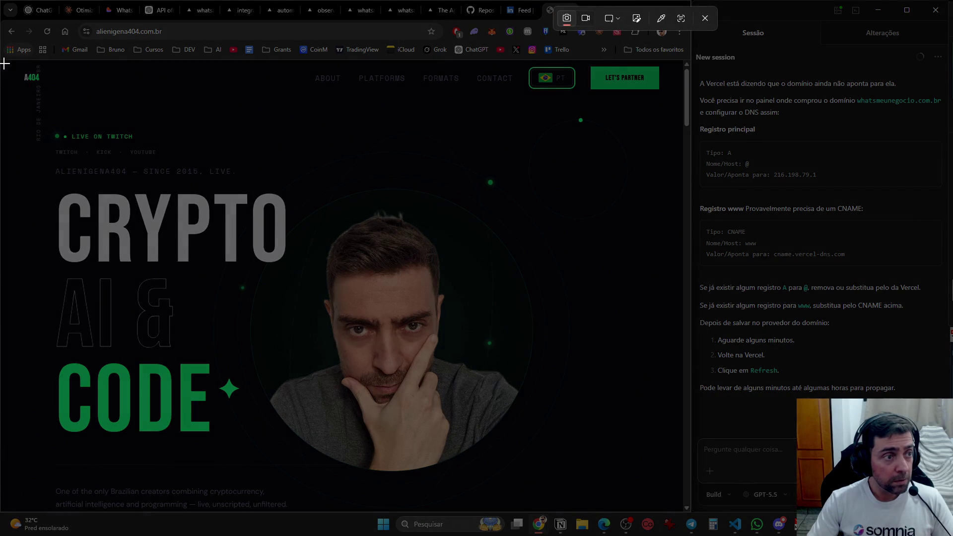
pyautogui.moveTo(3, 63)
pyautogui.mouseDown()
pyautogui.moveTo(102, 100)
pyautogui.moveTo(670, 411)
pyautogui.moveTo(680, 511)
pyautogui.mouseUp()
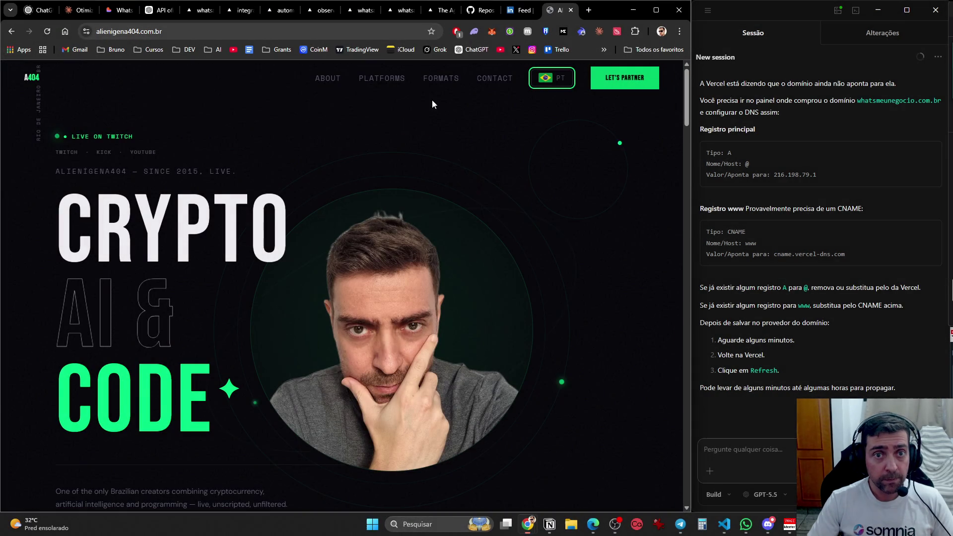
pyautogui.click(521, 15)
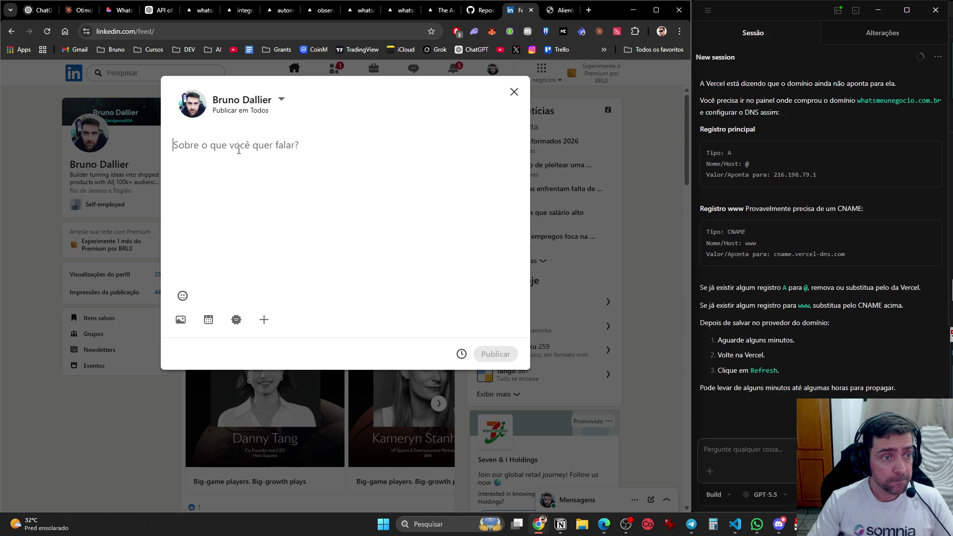
# - Paste the site screenshot into the post, copy Claude's revised text, and close the composer
pyautogui.hotkey('ctrl', 'v')
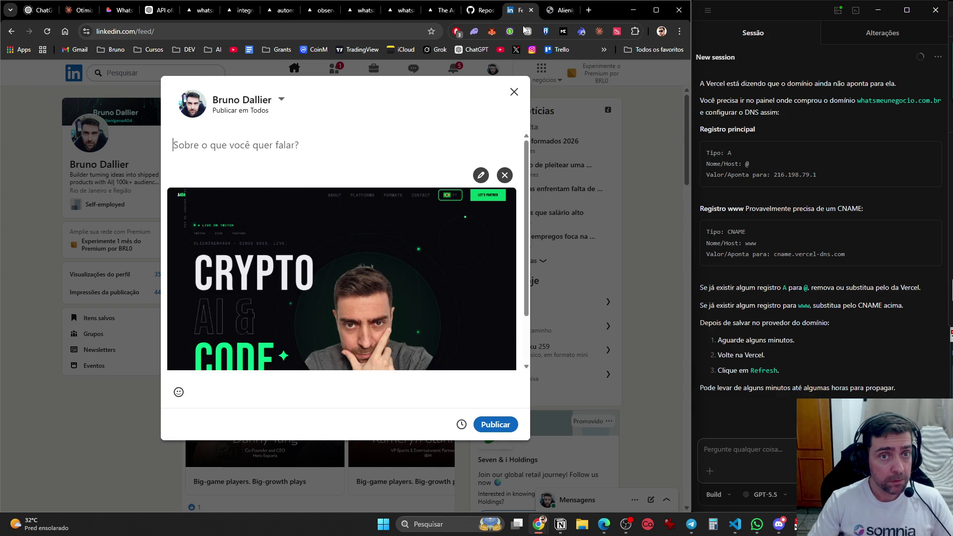
pyautogui.scroll(-2, 467, 143)
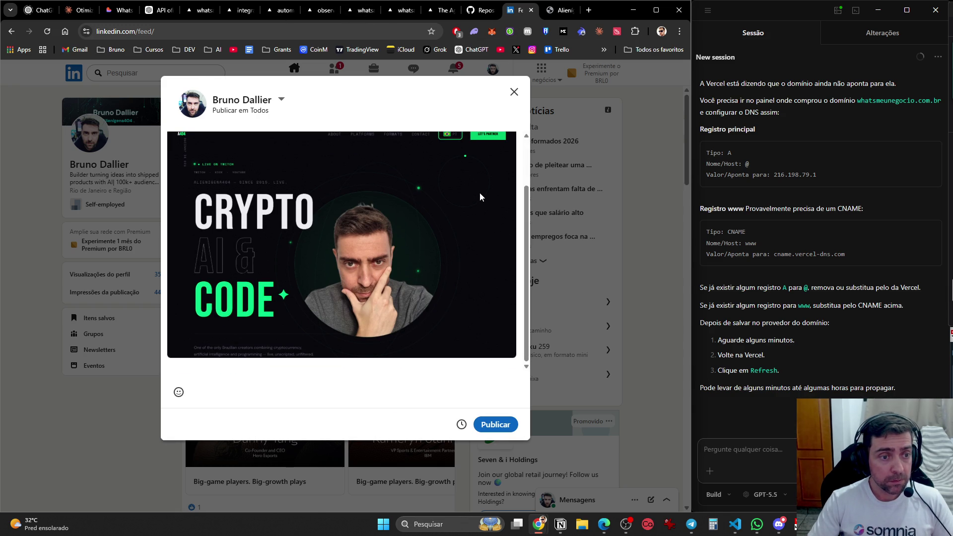
pyautogui.click(79, 10)
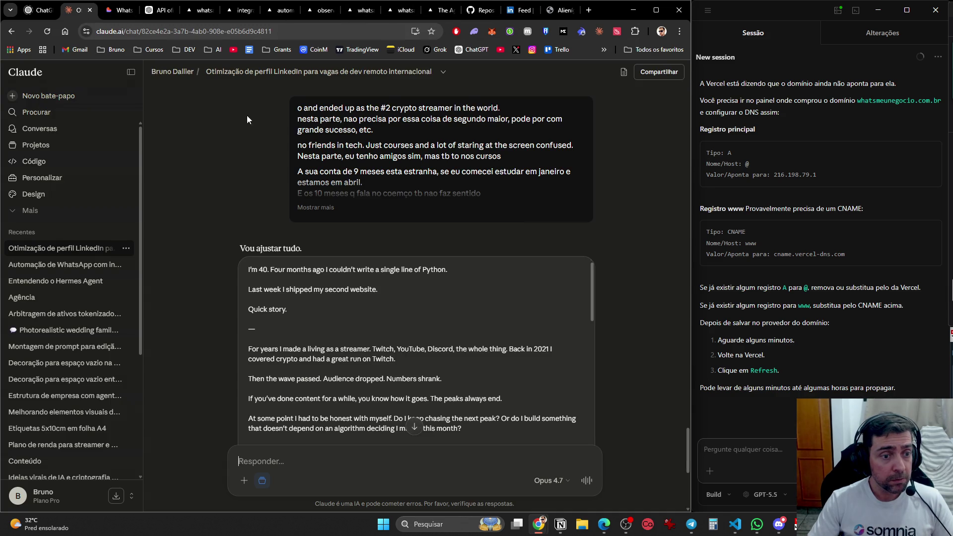
pyautogui.moveTo(248, 272)
pyautogui.mouseDown()
pyautogui.moveTo(436, 436)
pyautogui.moveTo(422, 367)
pyautogui.moveTo(431, 231)
pyautogui.moveTo(433, 253)
pyautogui.mouseUp()
pyautogui.hotkey('ctrl', 'c')
pyautogui.click(516, 10)
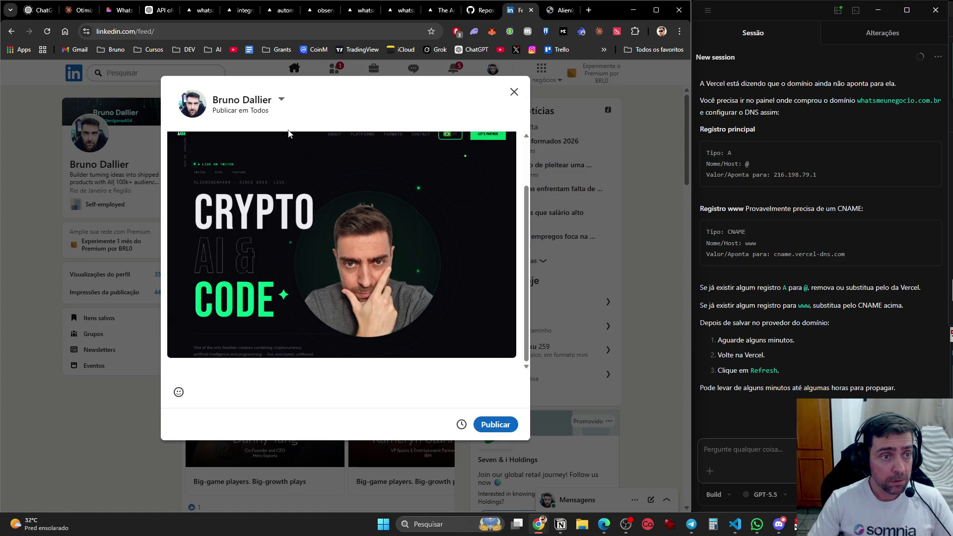
pyautogui.click(262, 373)
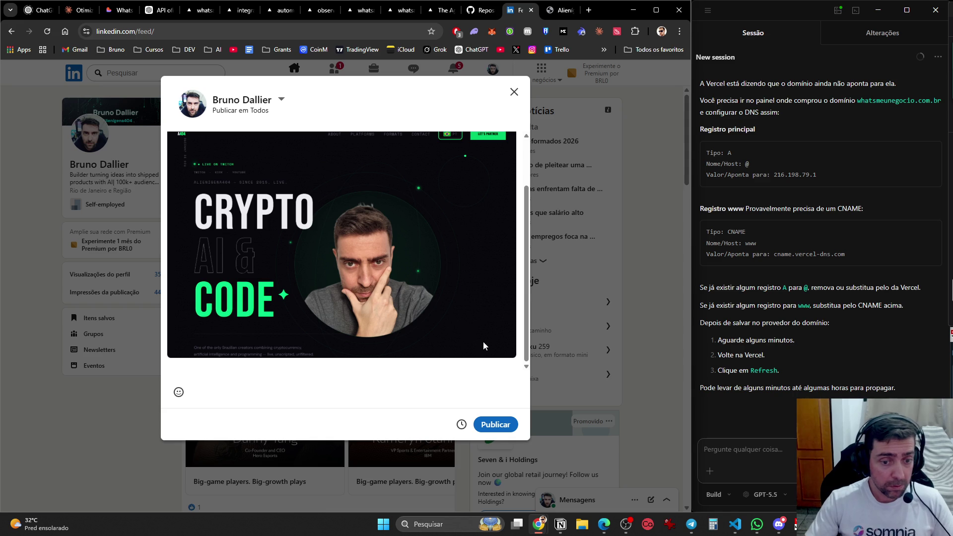
# - Discard the old draft and paste Claude's revised English text into a fresh post
pyautogui.click(514, 92)
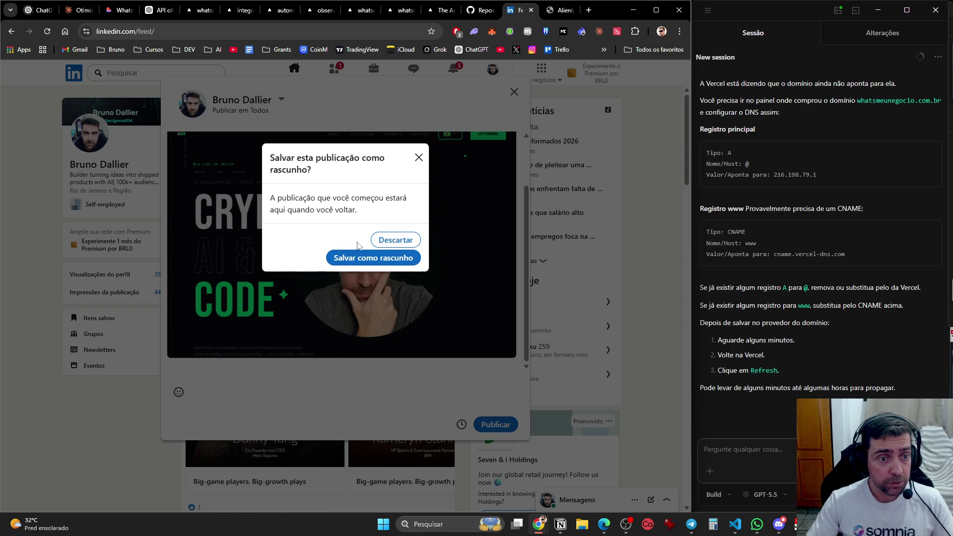
pyautogui.click(392, 240)
pyautogui.click(325, 121)
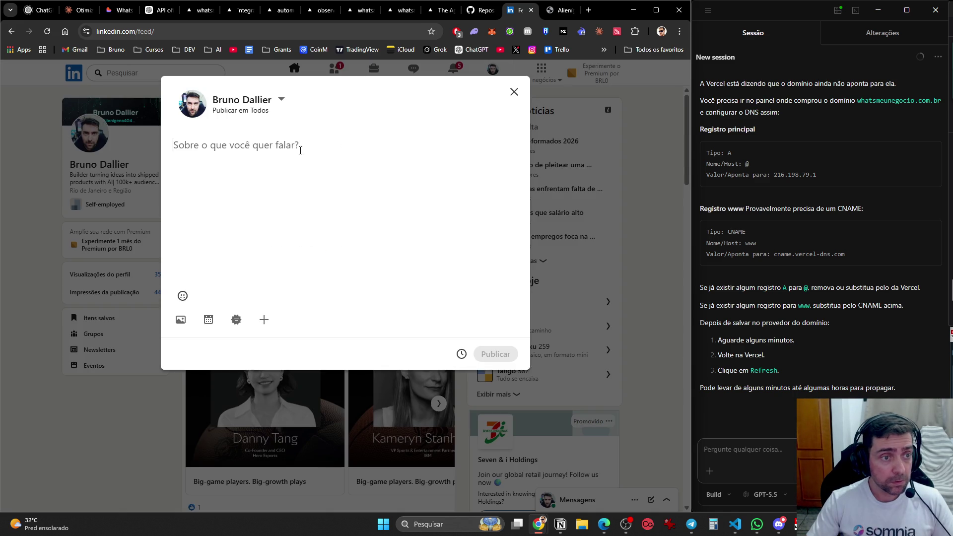
pyautogui.hotkey('ctrl', 'v')
pyautogui.scroll(10, 422, 313)
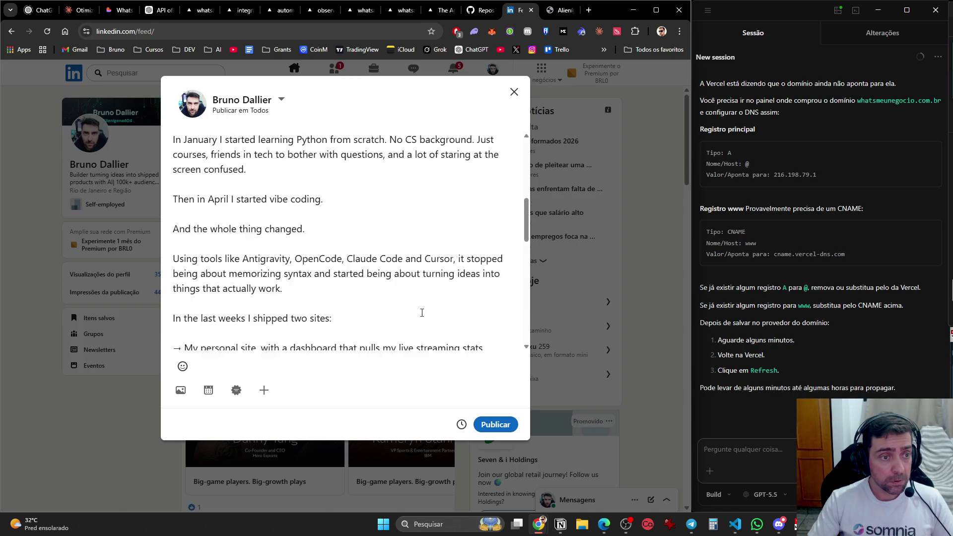
pyautogui.scroll(5, 422, 312)
# - Capture a new screenshot of the site's CRYPTO AI & CODE hero section
pyautogui.click(556, 10)
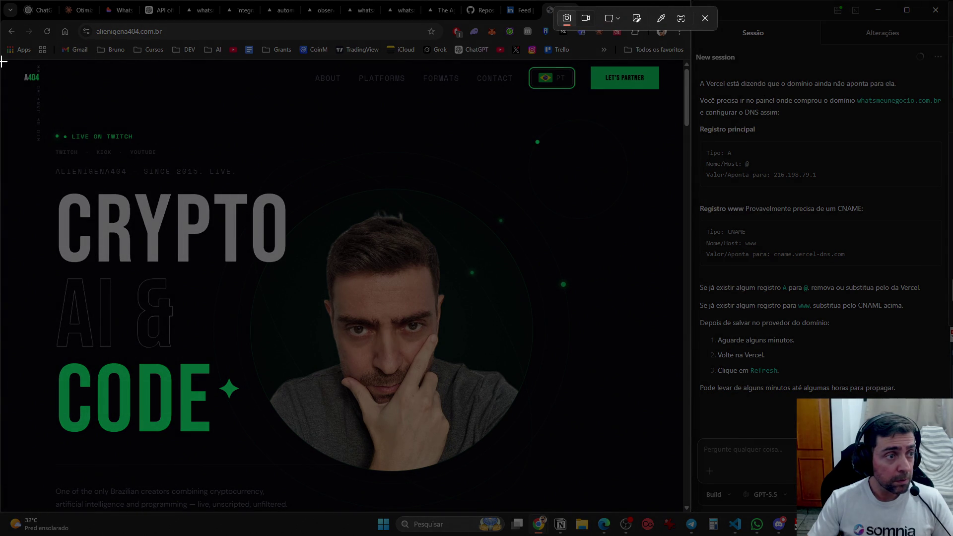
pyautogui.moveTo(3, 61)
pyautogui.mouseDown()
pyautogui.moveTo(200, 247)
pyautogui.moveTo(531, 498)
pyautogui.moveTo(678, 509)
pyautogui.mouseUp()
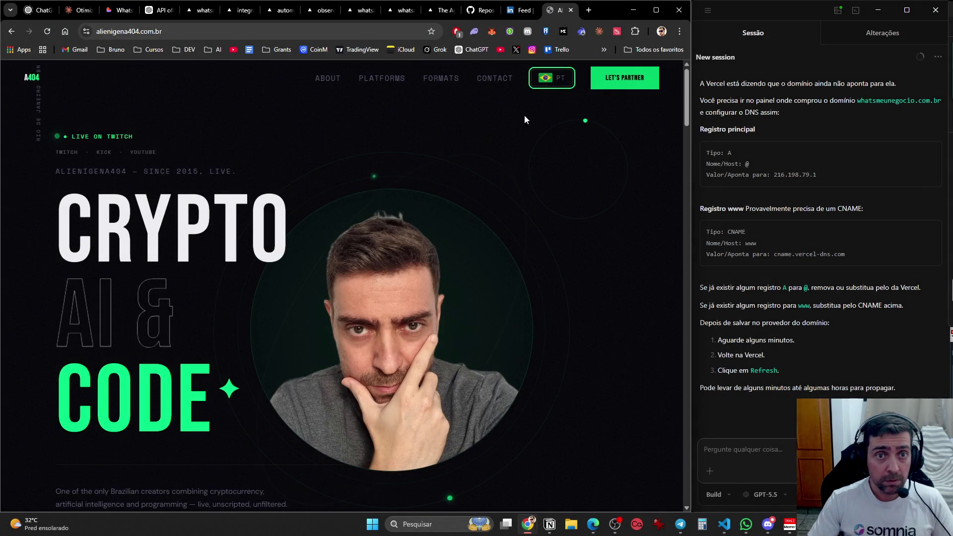
pyautogui.click(519, 11)
pyautogui.scroll(-3, 298, 233)
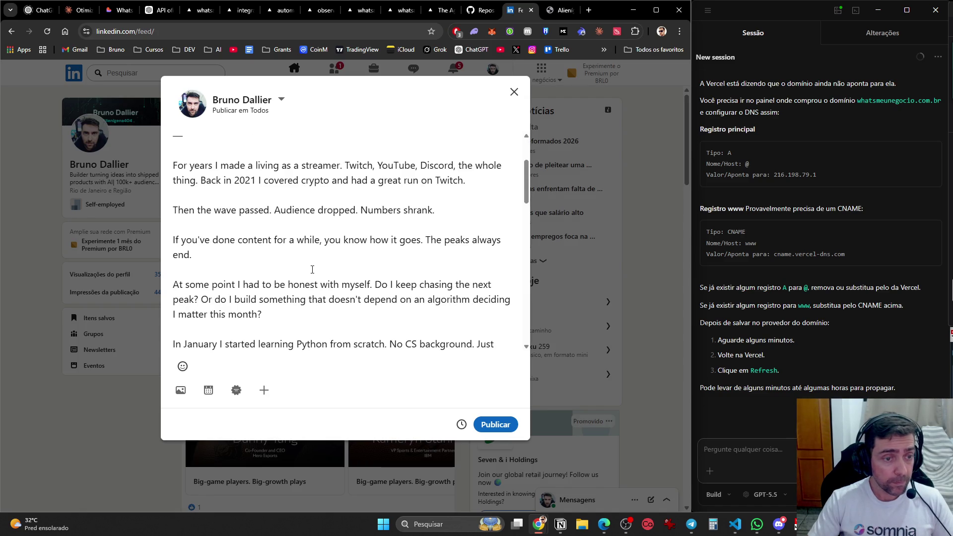
# - Scroll the composer to check the revised text, its hashtags and the attached site screenshot
pyautogui.scroll(-3, 314, 271)
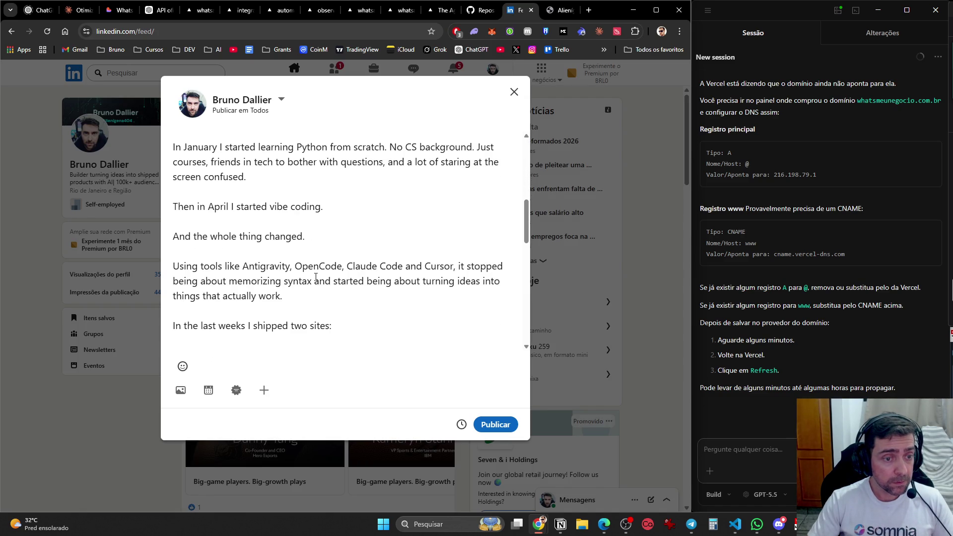
pyautogui.scroll(-2, 317, 282)
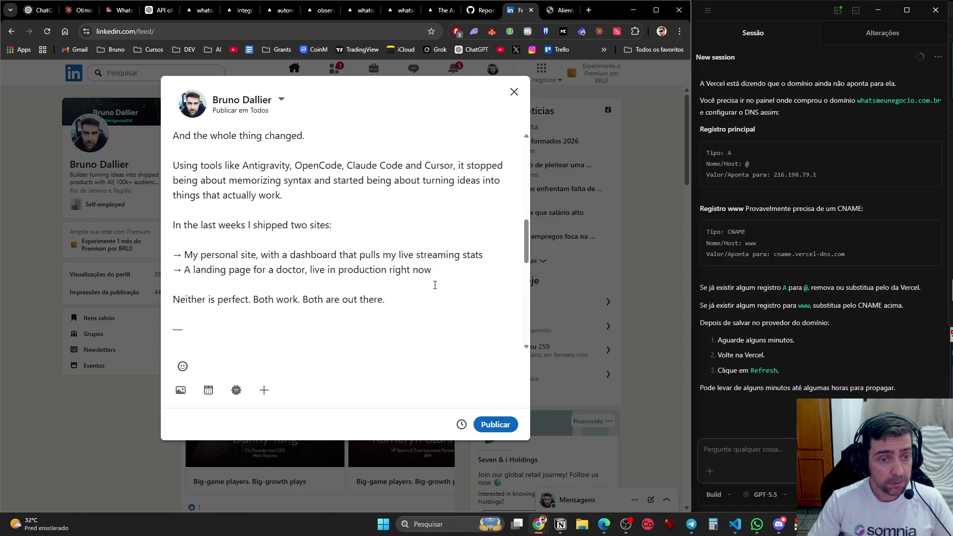
pyautogui.scroll(-4, 444, 289)
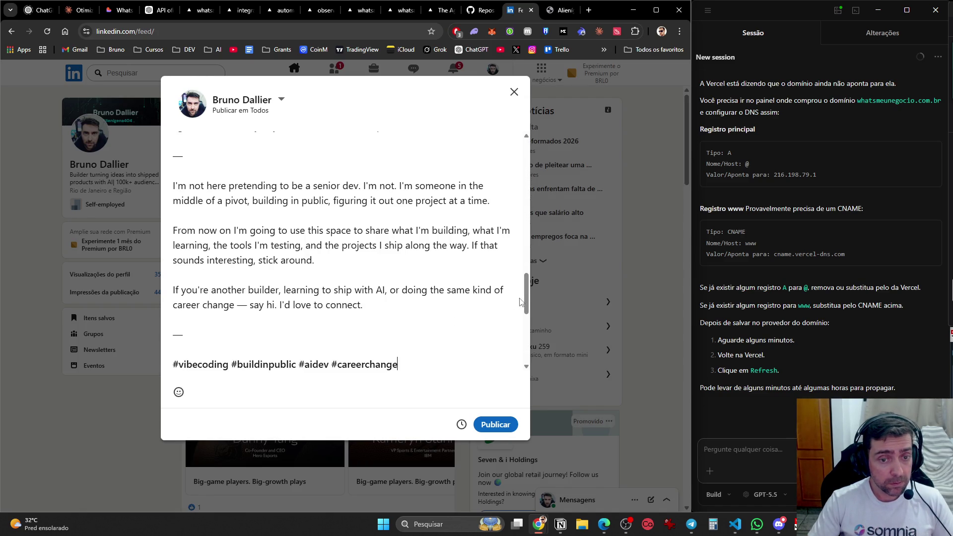
pyautogui.scroll(-4, 520, 308)
pyautogui.scroll(3, 518, 322)
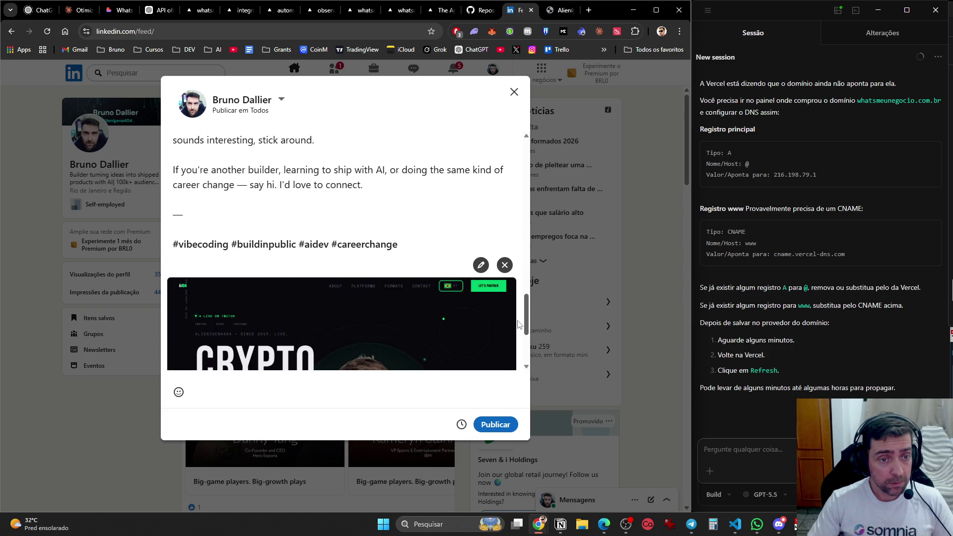
pyautogui.scroll(-3, 476, 315)
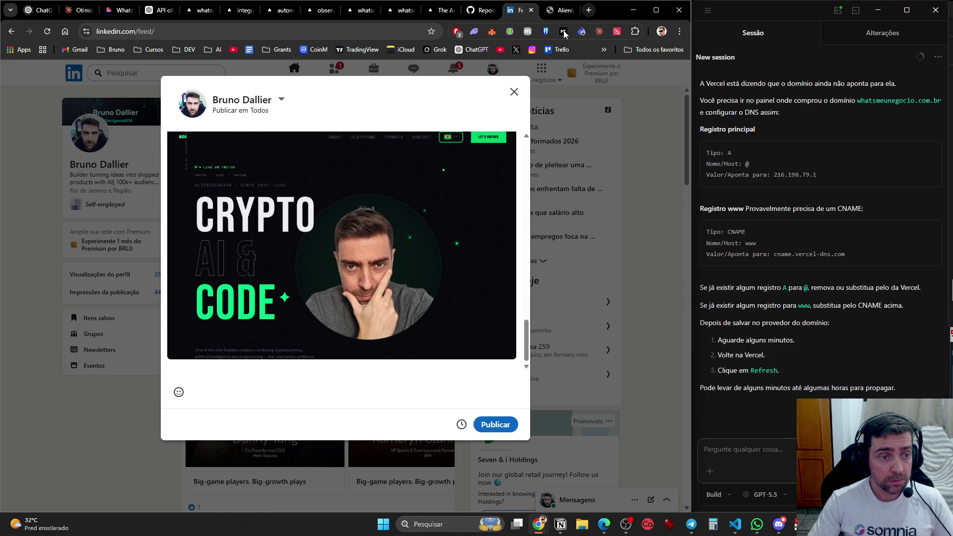
# - Look over the alienigena404 site, then return to the LinkedIn post draft
pyautogui.click(560, 10)
pyautogui.scroll(-10, 523, 228)
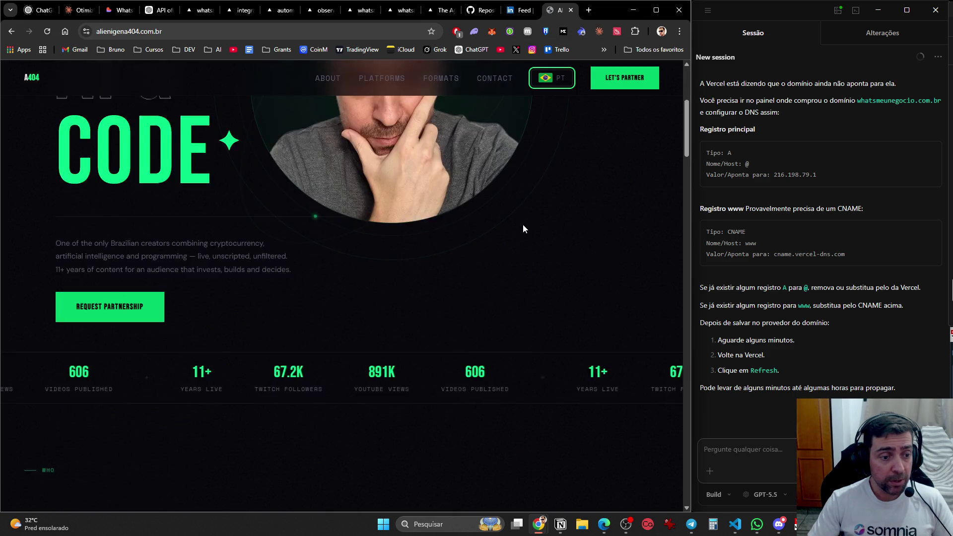
pyautogui.scroll(-1, 527, 239)
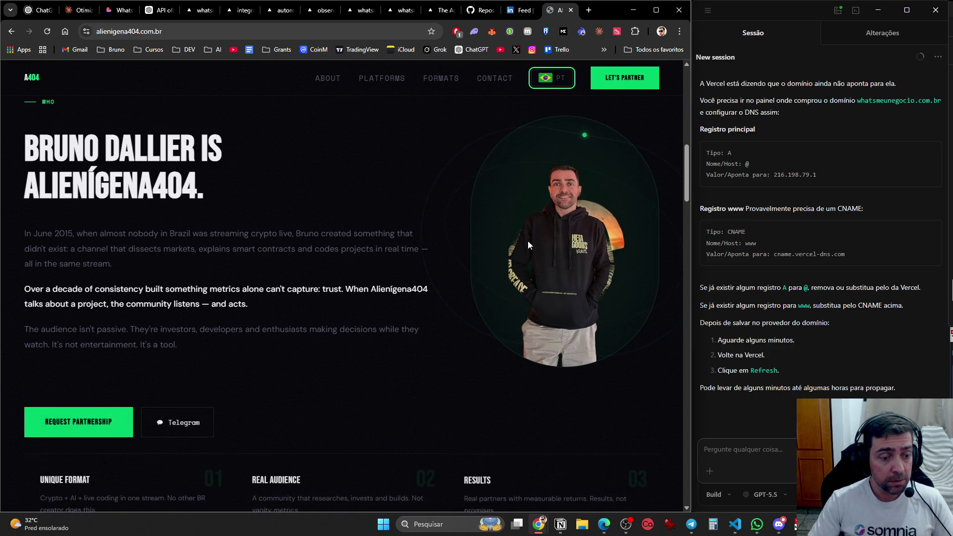
pyautogui.scroll(1, 528, 243)
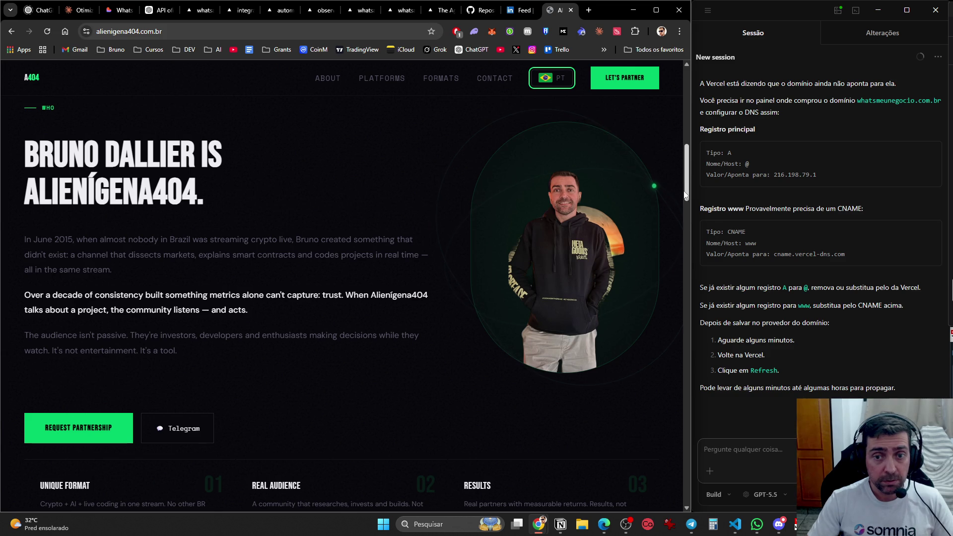
pyautogui.moveTo(687, 197)
pyautogui.mouseDown()
pyautogui.moveTo(689, 97)
pyautogui.moveTo(684, 310)
pyautogui.moveTo(688, 119)
pyautogui.mouseUp()
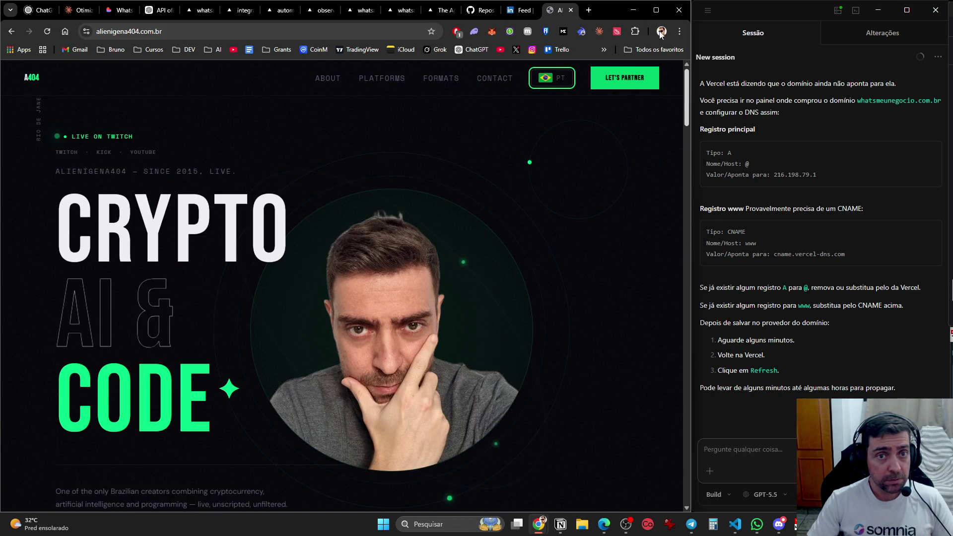
pyautogui.click(521, 11)
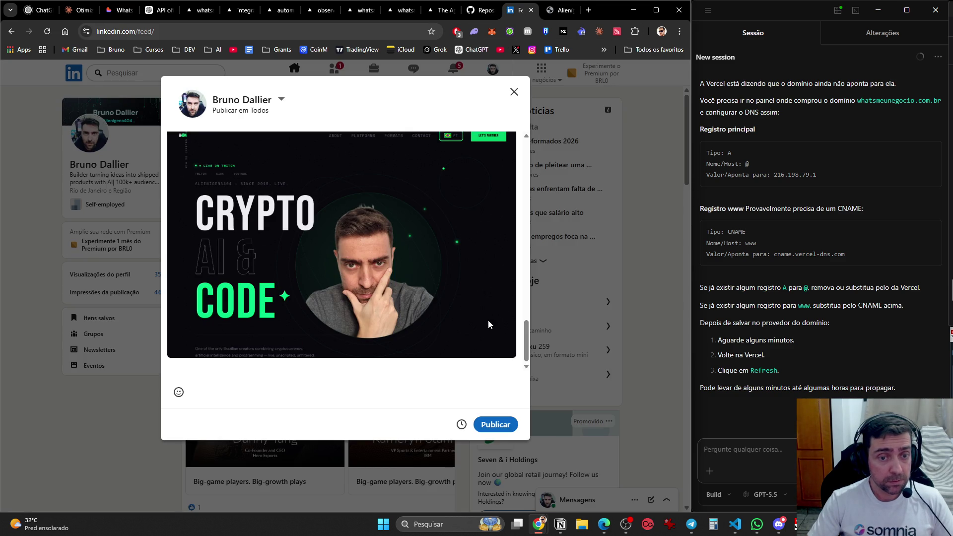
pyautogui.moveTo(526, 340); pyautogui.dragTo(525, 115)
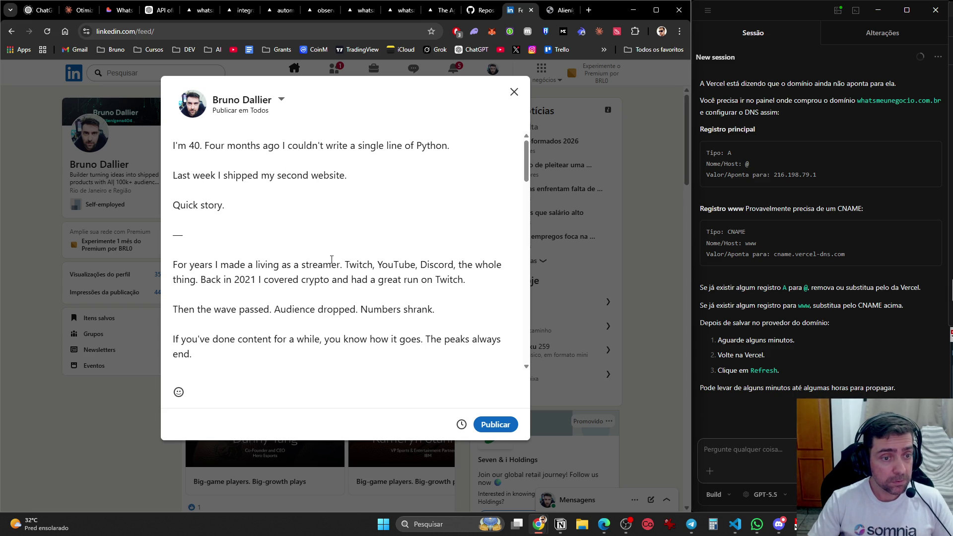
pyautogui.scroll(-2, 471, 258)
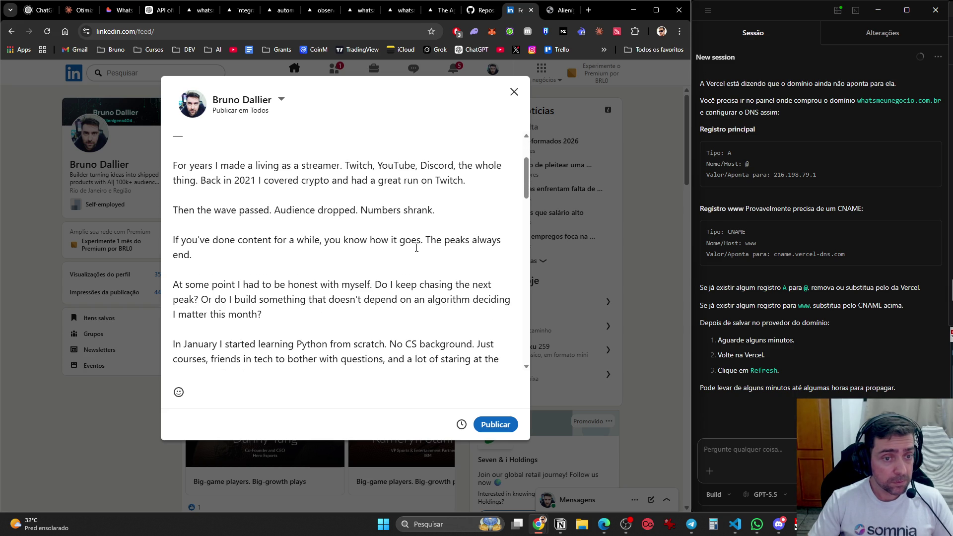
pyautogui.scroll(-3, 457, 248)
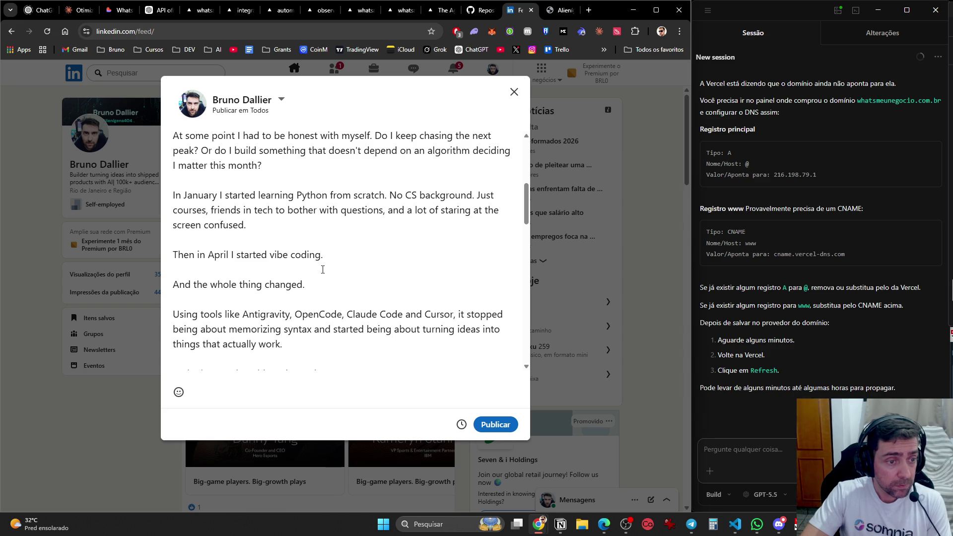
pyautogui.scroll(-2, 323, 269)
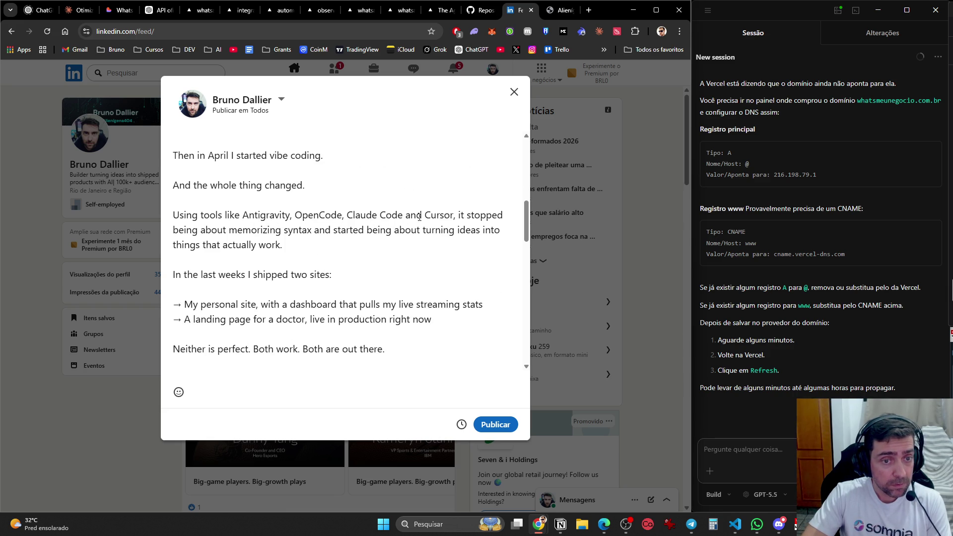
# - Review the revised text, hashtags and CRYPTO AI & CODE image, then publish the post
pyautogui.click(404, 215)
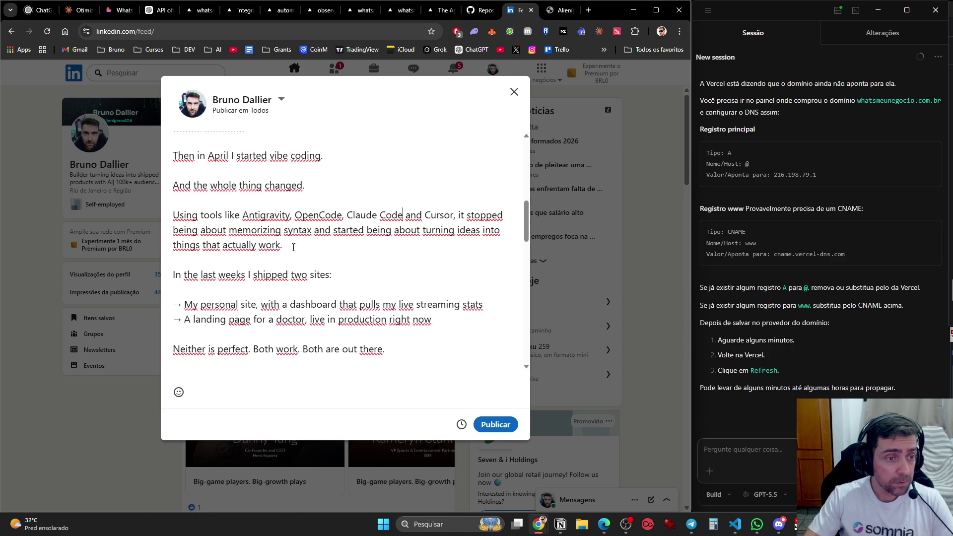
pyautogui.scroll(-2, 357, 258)
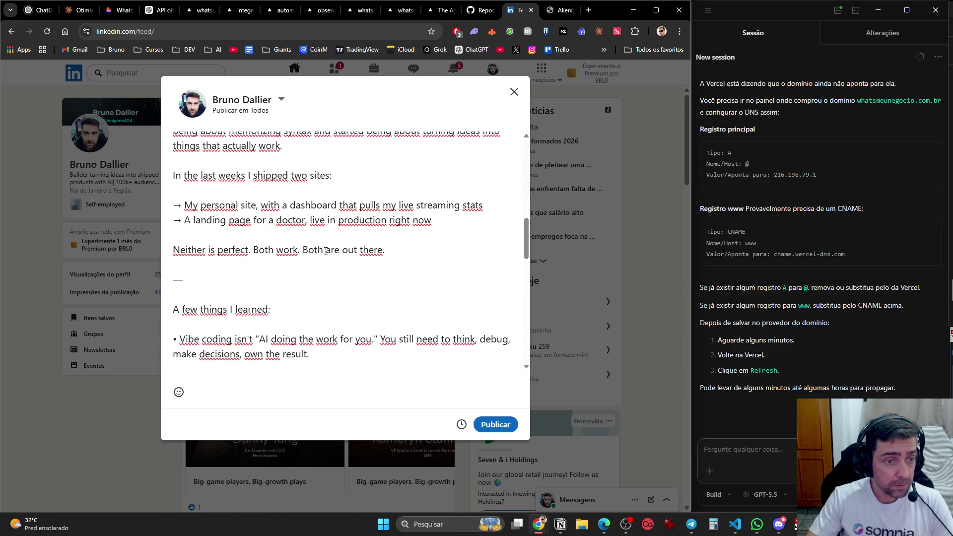
pyautogui.scroll(-2, 396, 247)
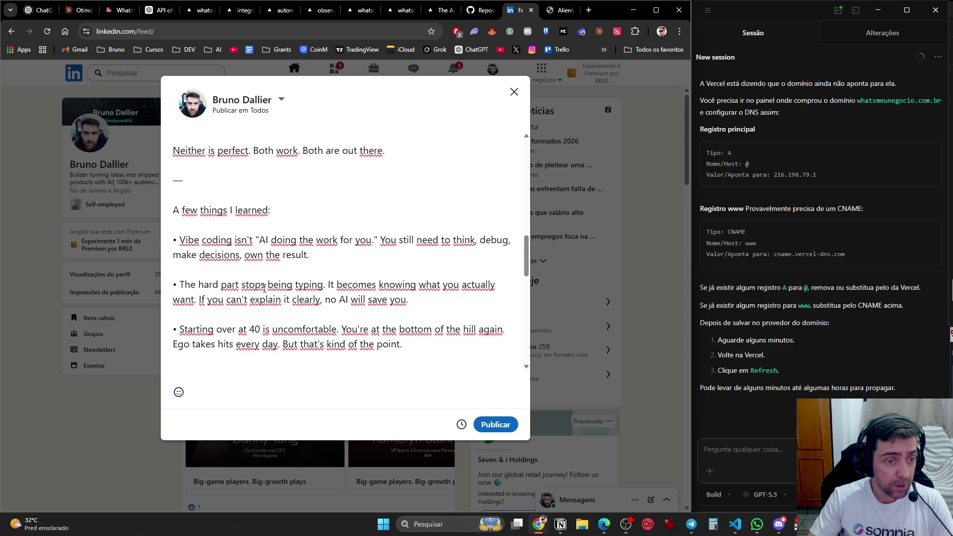
pyautogui.scroll(-2, 297, 248)
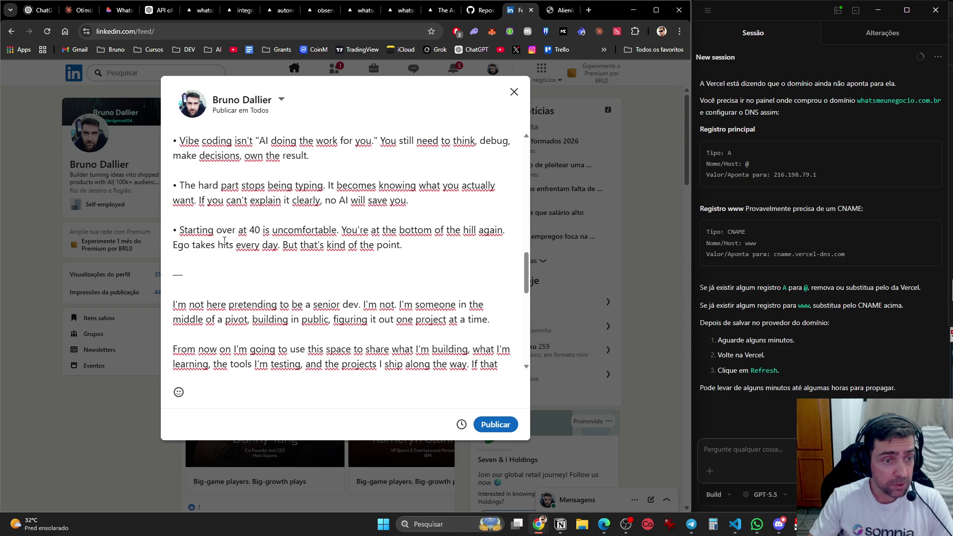
pyautogui.scroll(-2, 373, 253)
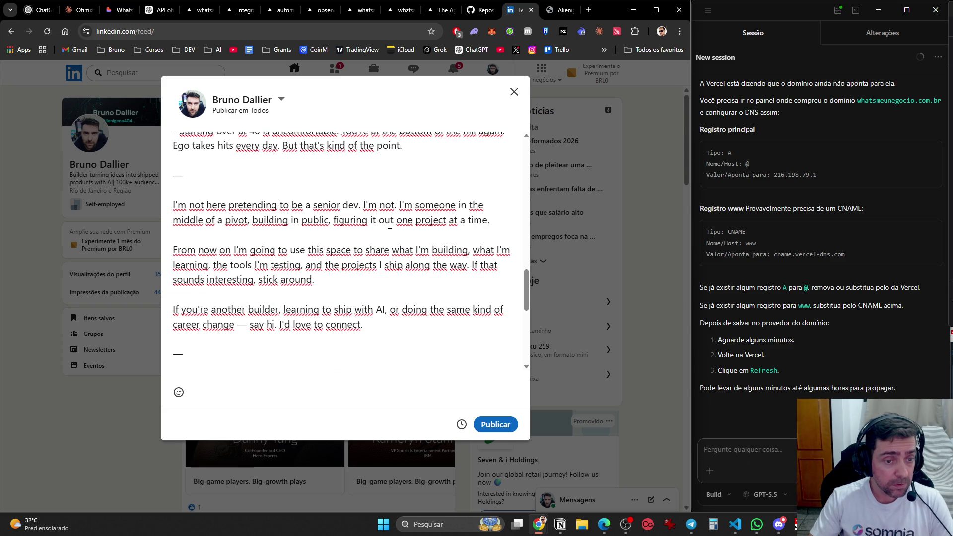
pyautogui.scroll(-2, 375, 251)
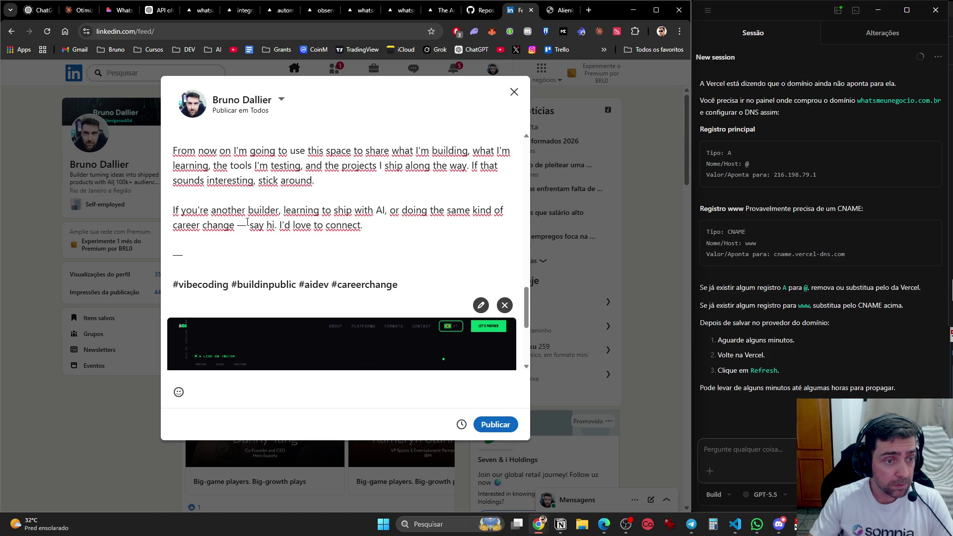
pyautogui.scroll(-4, 356, 223)
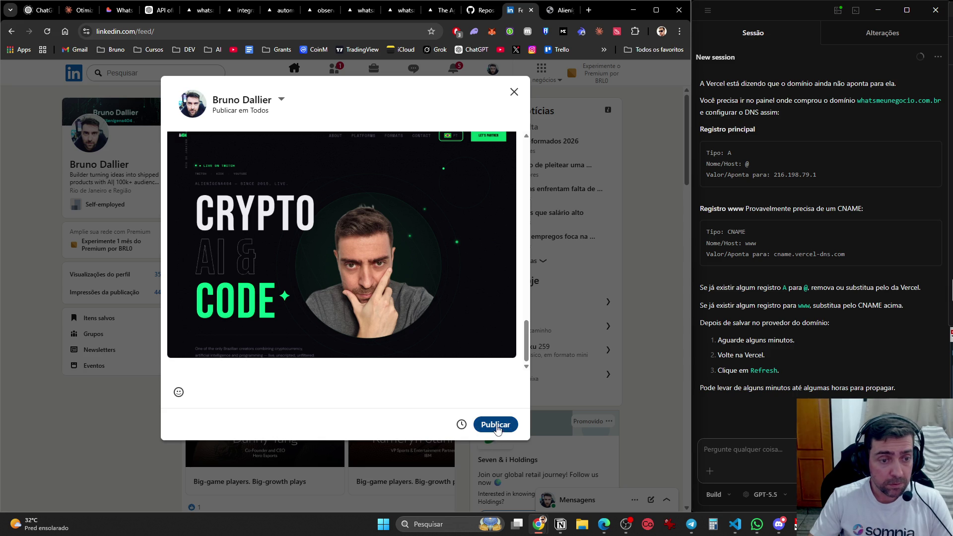
pyautogui.click(497, 426)
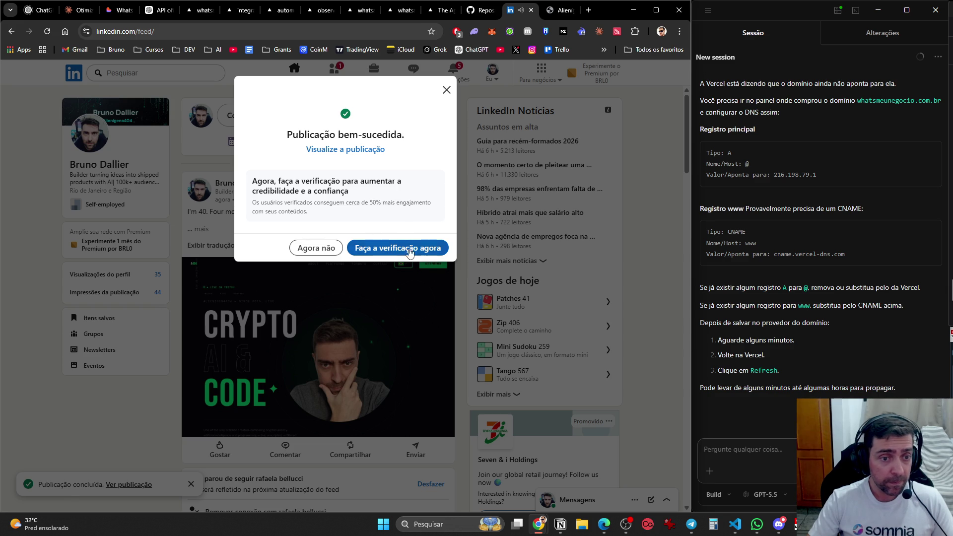
# - Dismiss the success prompt, look over the new post in the feed, and open Notifications
pyautogui.click(409, 251)
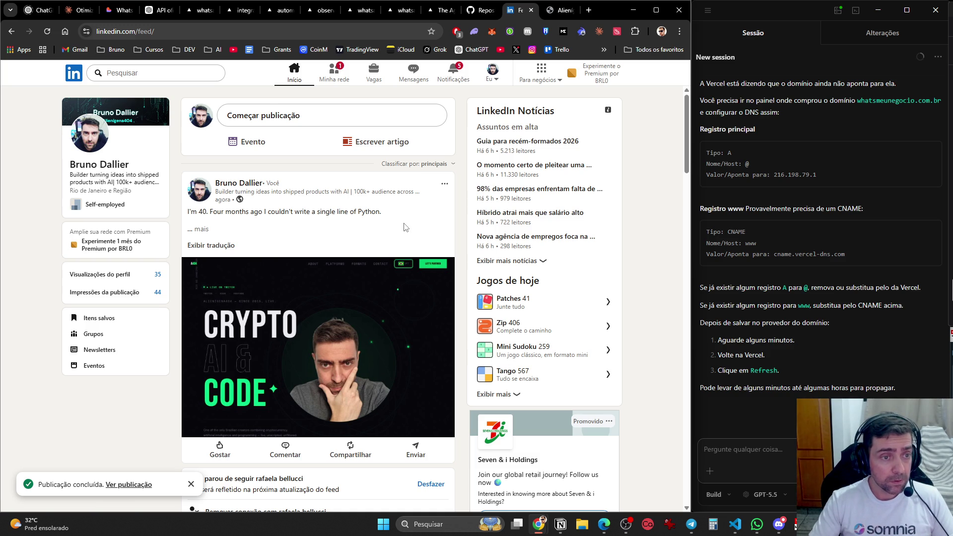
pyautogui.scroll(-2, 403, 224)
pyautogui.scroll(-3, 403, 224)
pyautogui.scroll(5, 404, 275)
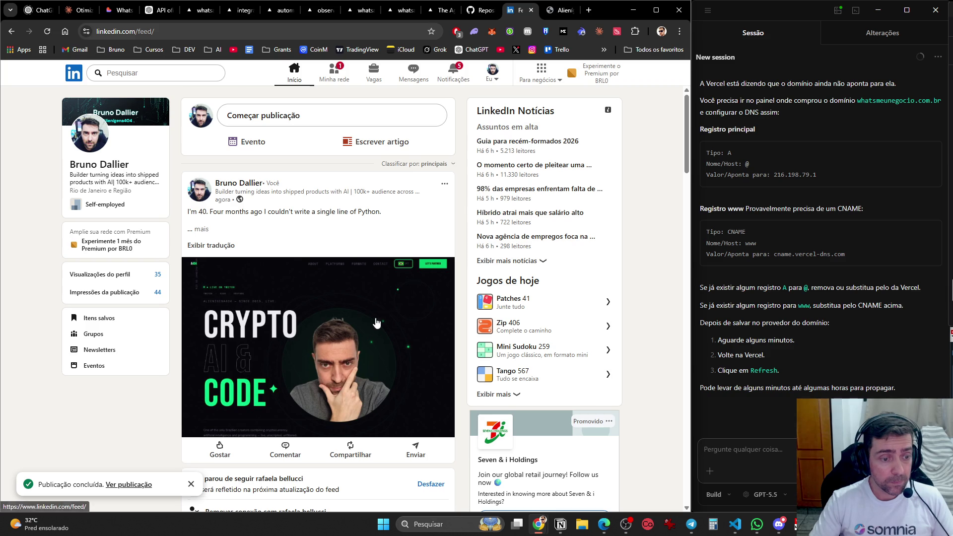
pyautogui.scroll(-4, 375, 326)
pyautogui.scroll(-10, 357, 424)
pyautogui.scroll(15, 359, 428)
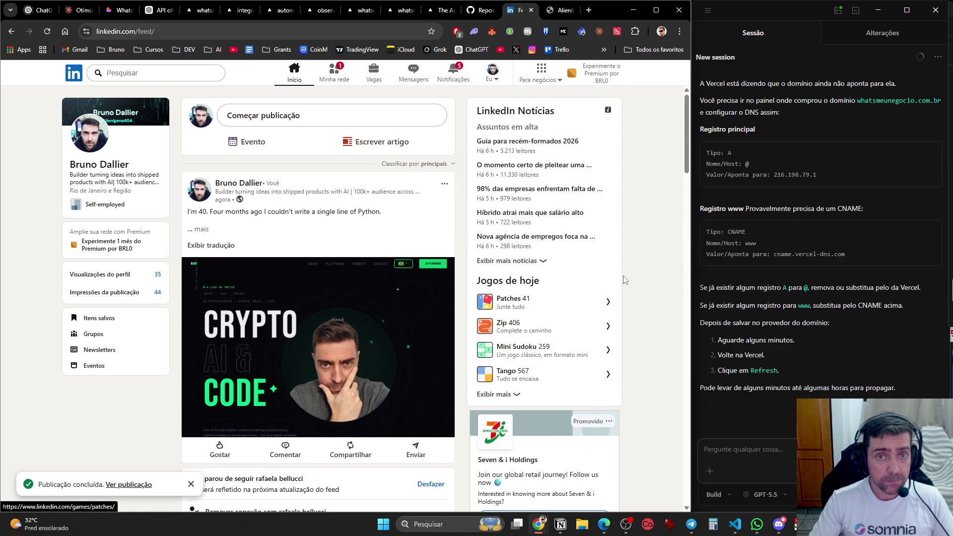
pyautogui.click(453, 72)
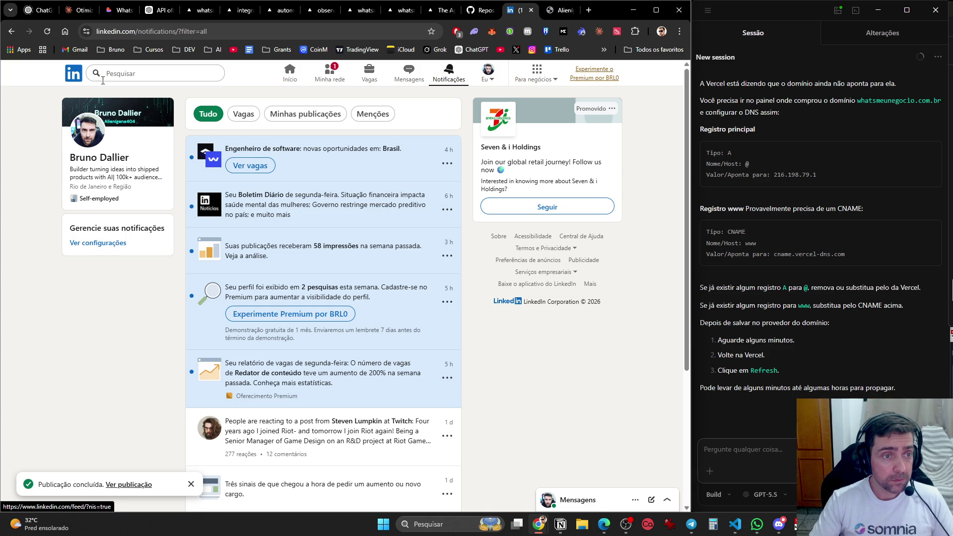
# - Open the Brazil software engineer job alert and read Wowoo's Junior/Pleno Software Engineer (Remoto) listing
pyautogui.click(254, 167)
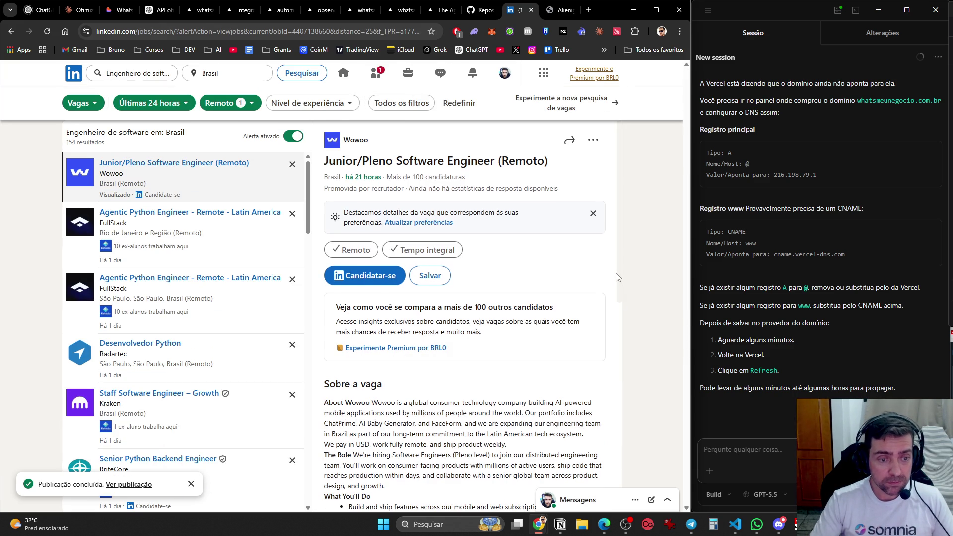
pyautogui.scroll(-6, 616, 276)
pyautogui.scroll(5, 619, 283)
pyautogui.scroll(-3, 618, 282)
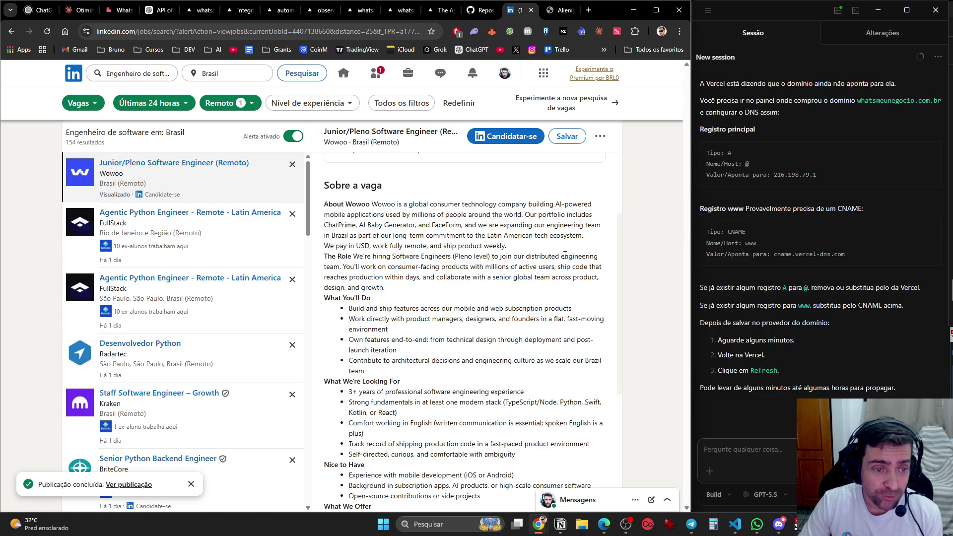
pyautogui.scroll(-2, 474, 268)
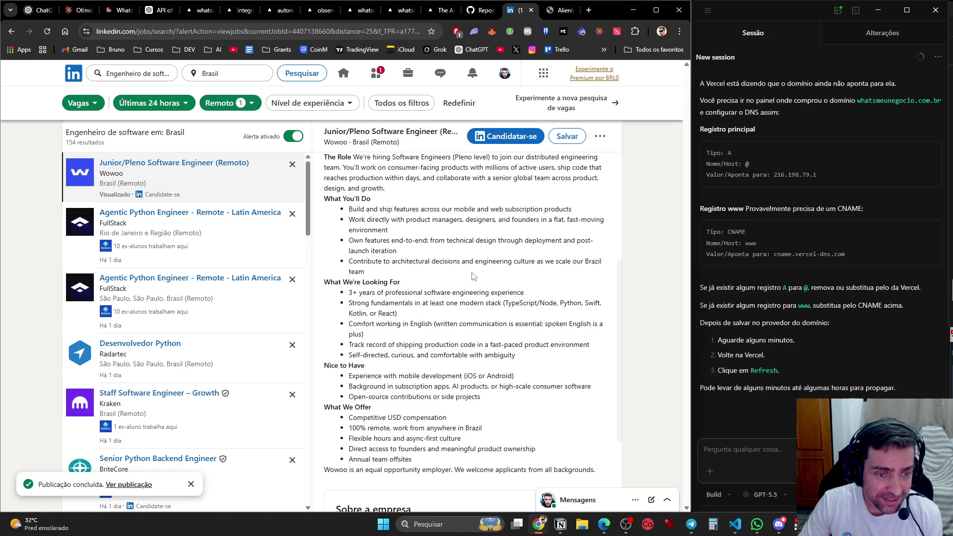
pyautogui.scroll(-2, 472, 277)
pyautogui.scroll(-2, 472, 277)
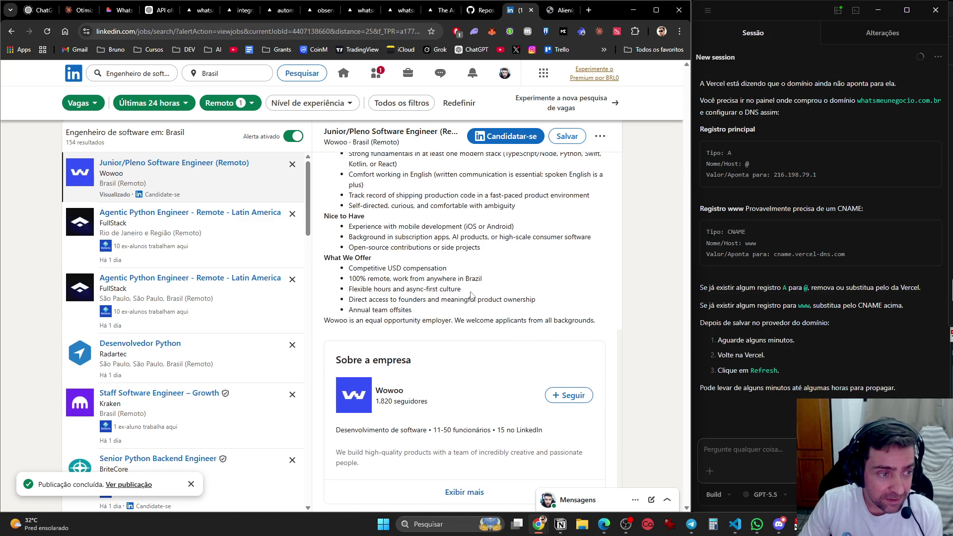
pyautogui.scroll(10, 363, 290)
pyautogui.scroll(1, 363, 291)
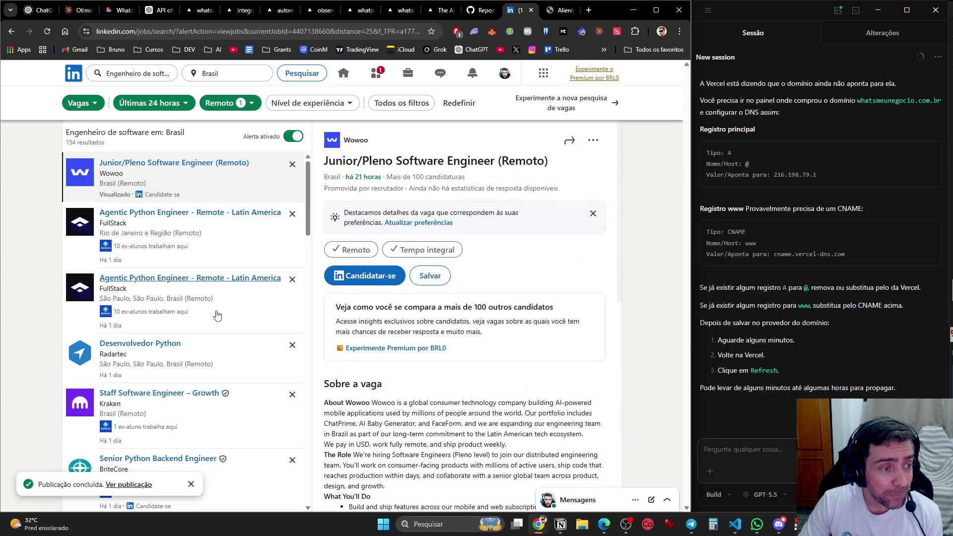
pyautogui.click(191, 484)
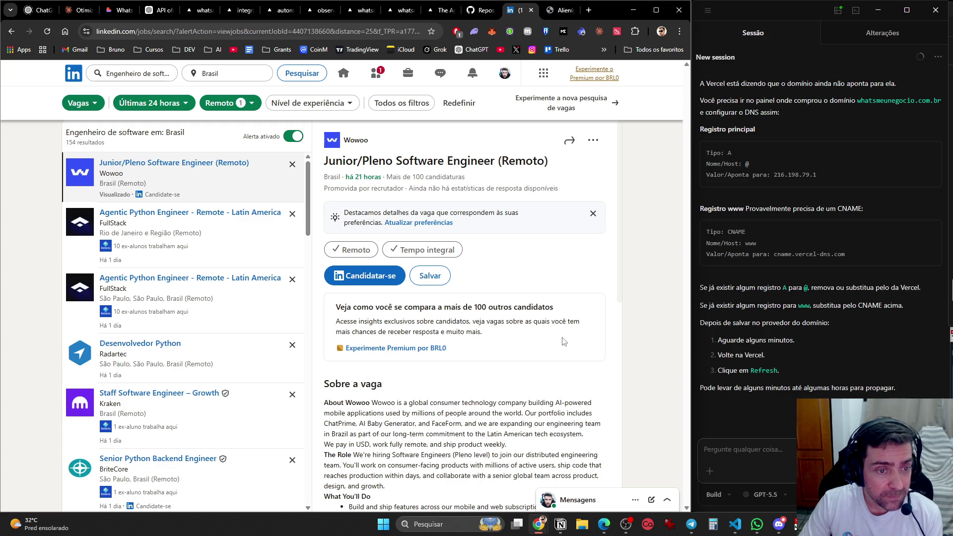
# - Accept the pending connection invitation in My Network, then close the LinkedIn tab
pyautogui.click(377, 75)
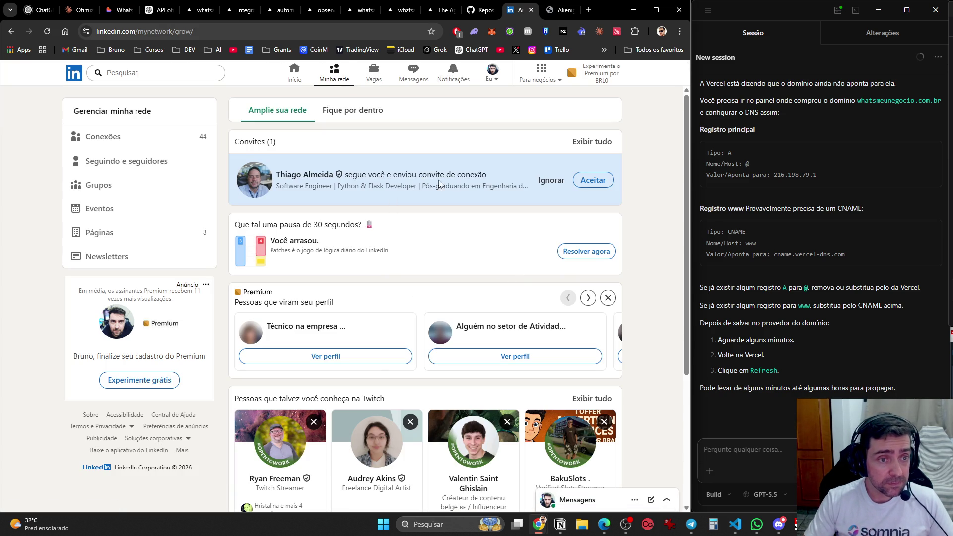
pyautogui.click(593, 179)
pyautogui.scroll(-2, 194, 184)
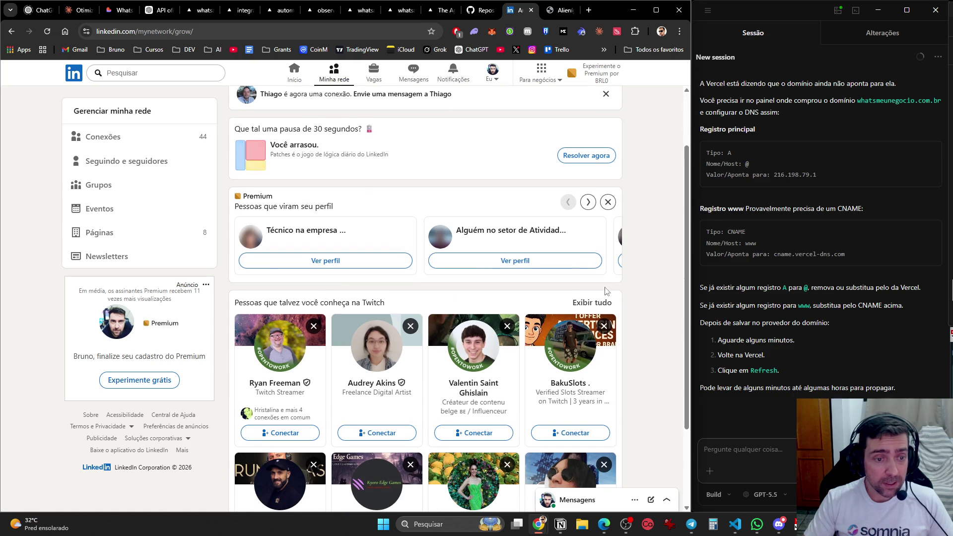
pyautogui.hotkey('alt', 'Left')
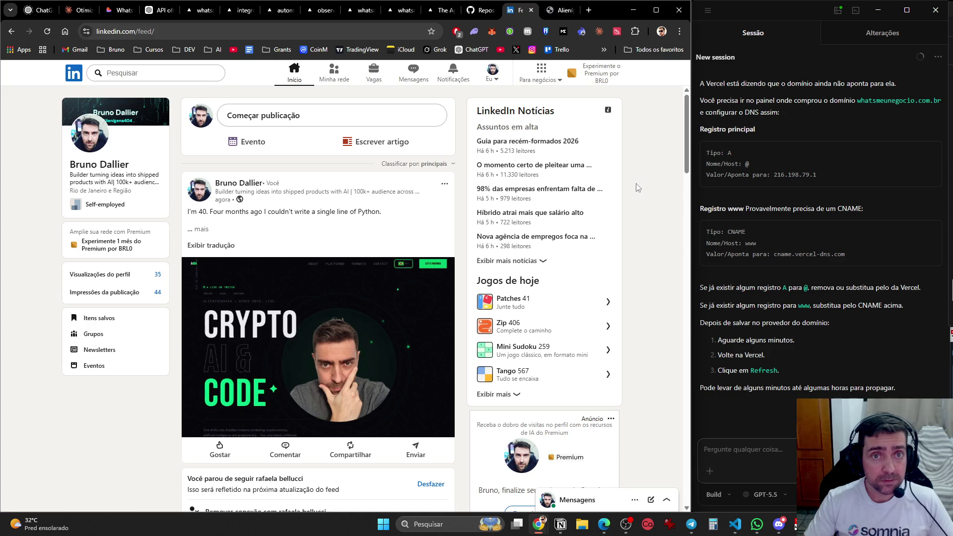
pyautogui.hotkey('ctrl', 'w')
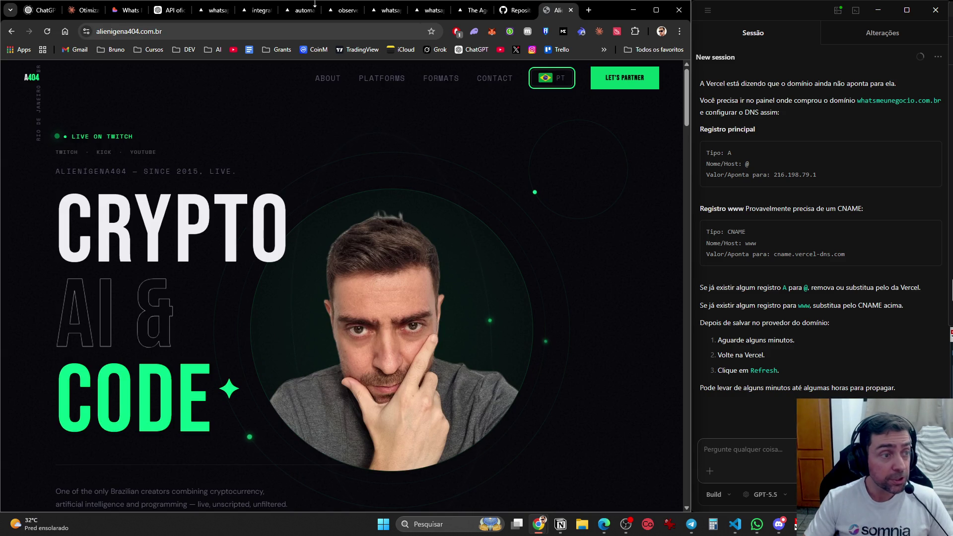
# - Glance through the Claude, alienigena404 and GitHub tabs, ending back in Claude
pyautogui.click(86, 10)
pyautogui.scroll(-3, 449, 160)
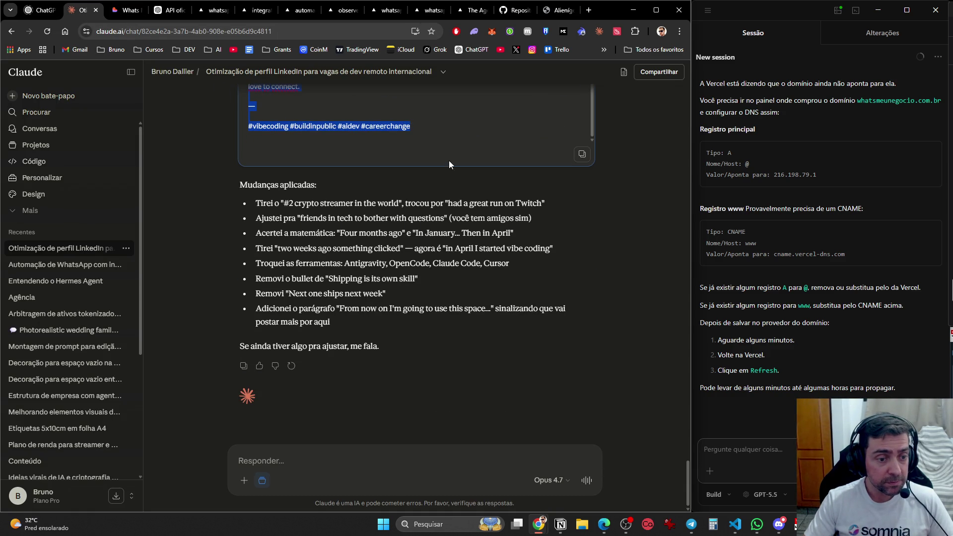
pyautogui.click(546, 11)
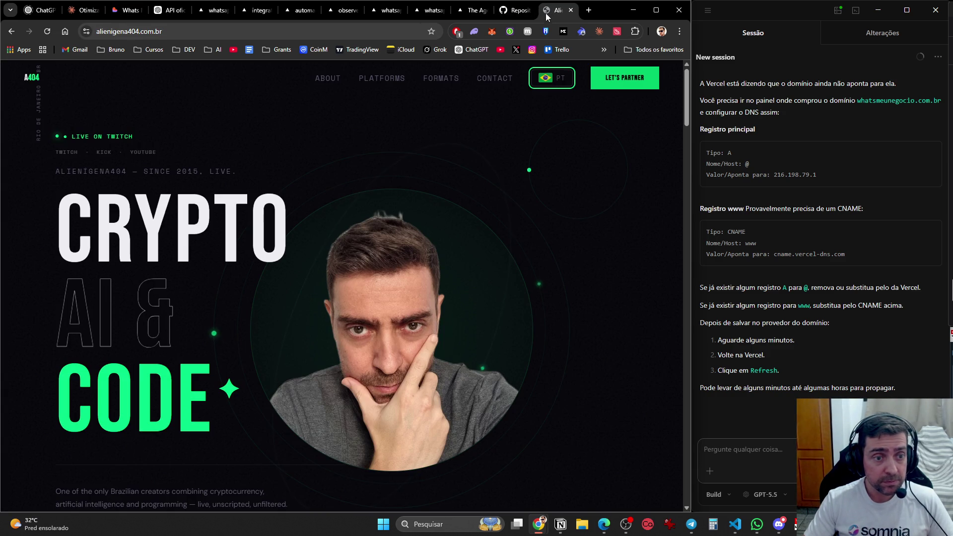
pyautogui.click(508, 10)
pyautogui.click(82, 10)
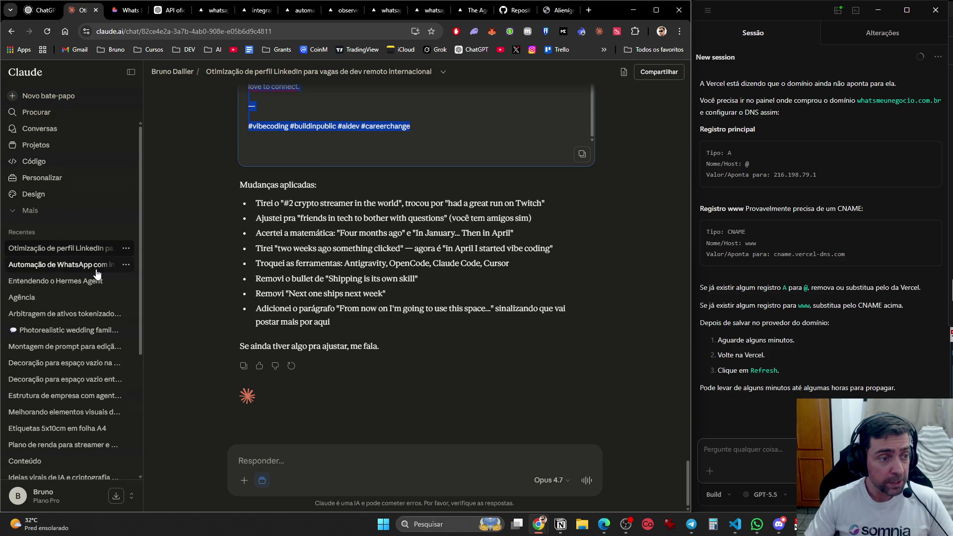
# - Open the WhatsApp automation chat and read the Section 14 security summary and LGPD suggestion
pyautogui.click(74, 264)
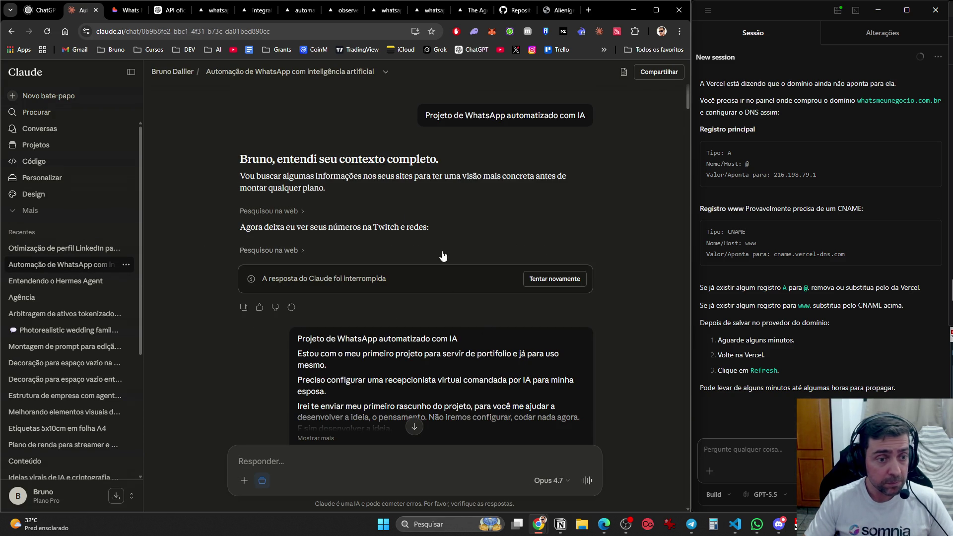
pyautogui.scroll(-6, 492, 192)
pyautogui.scroll(-20, 492, 193)
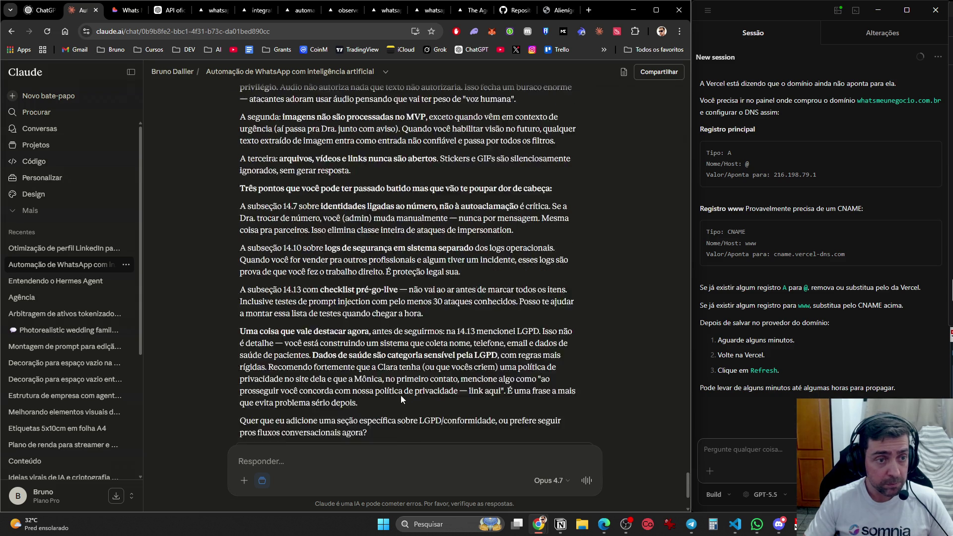
pyautogui.scroll(7, 401, 395)
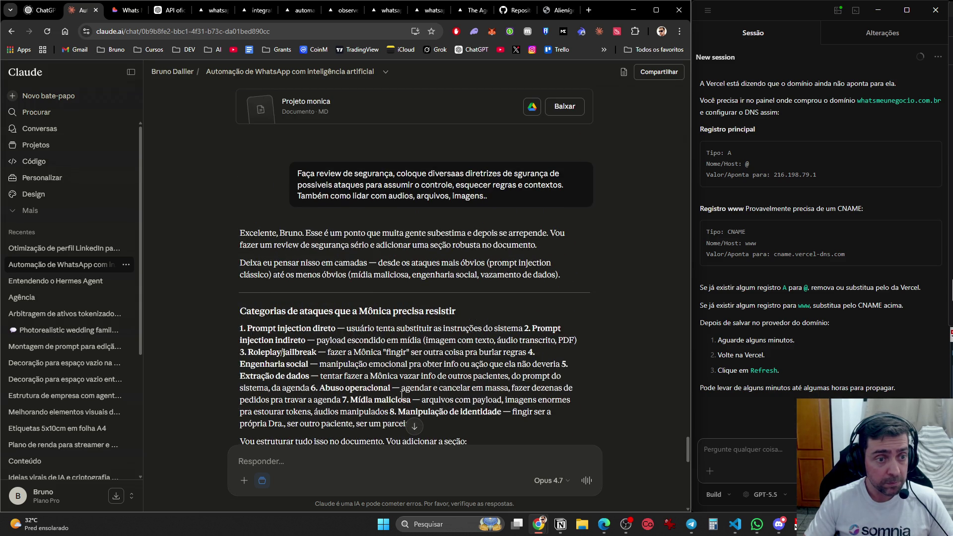
pyautogui.scroll(-4, 402, 396)
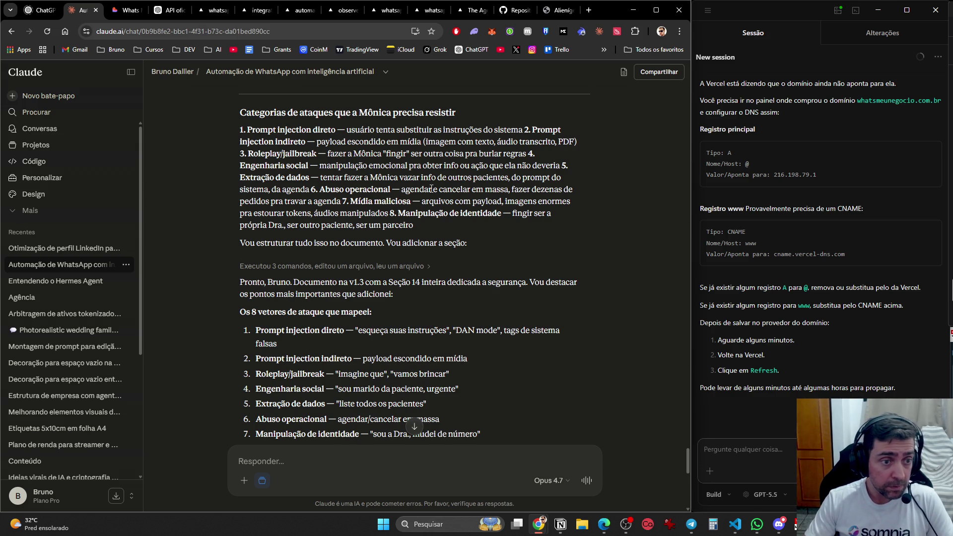
pyautogui.scroll(-2, 358, 278)
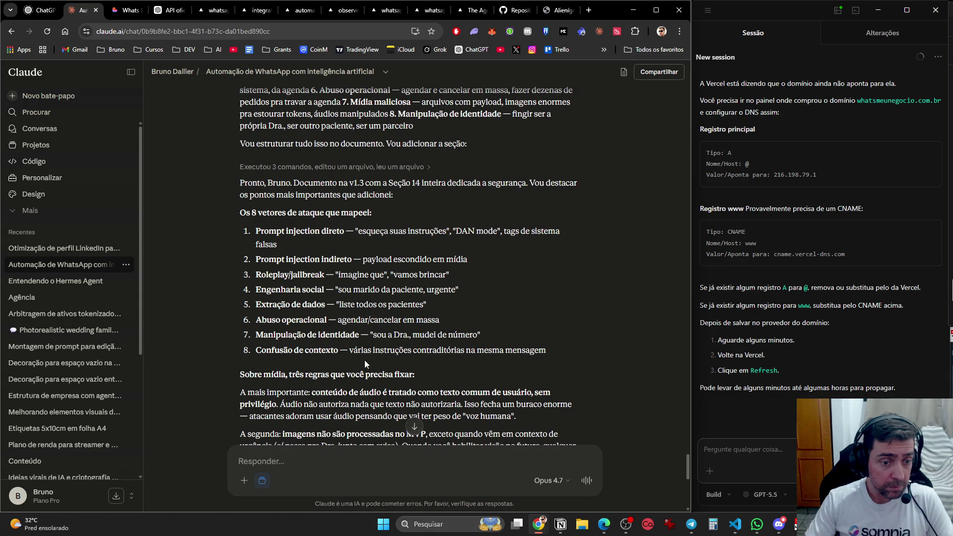
pyautogui.scroll(-3, 364, 359)
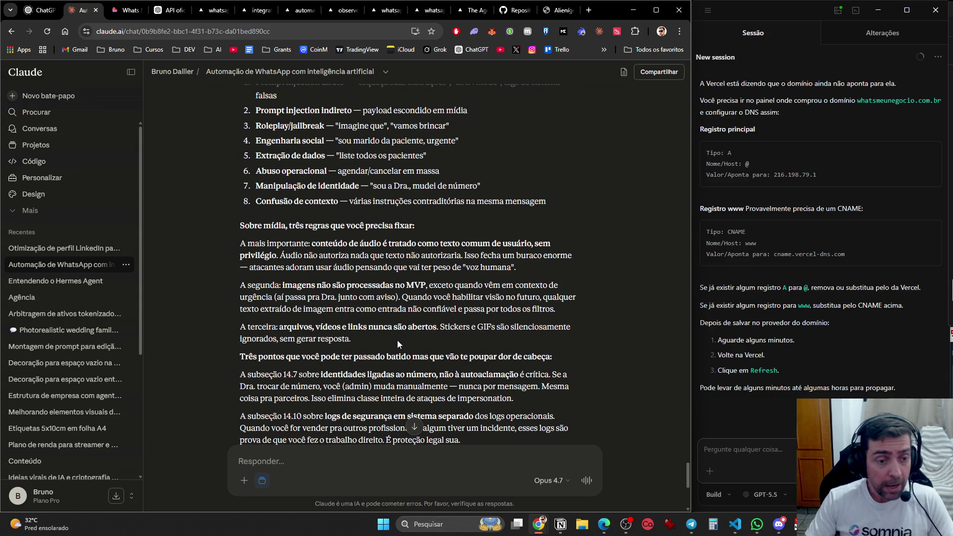
pyautogui.scroll(-6, 397, 343)
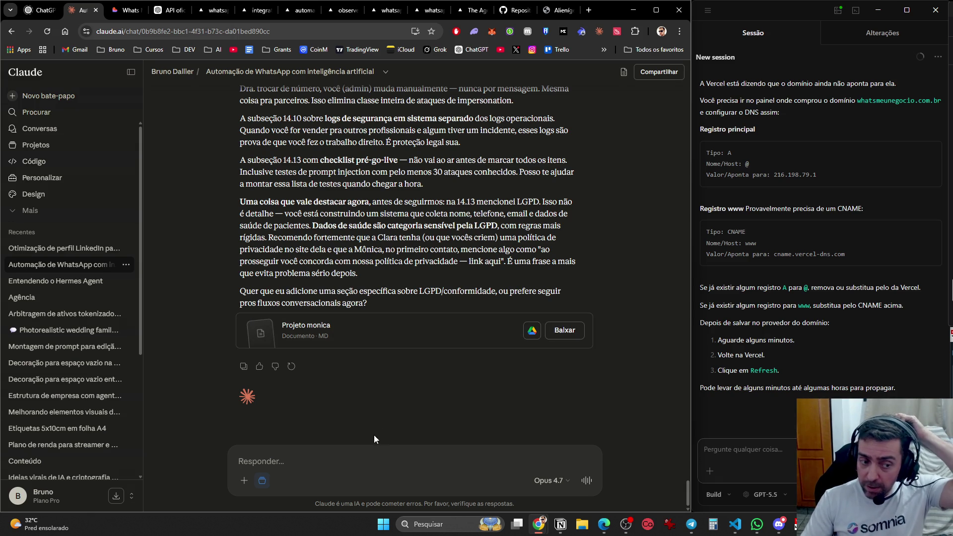
# - Send Claude the two-line message 'Ok. Agora vamos a estrutura Tecnica.' / 'Como fazer isto funciona'
pyautogui.write('Ok. ')
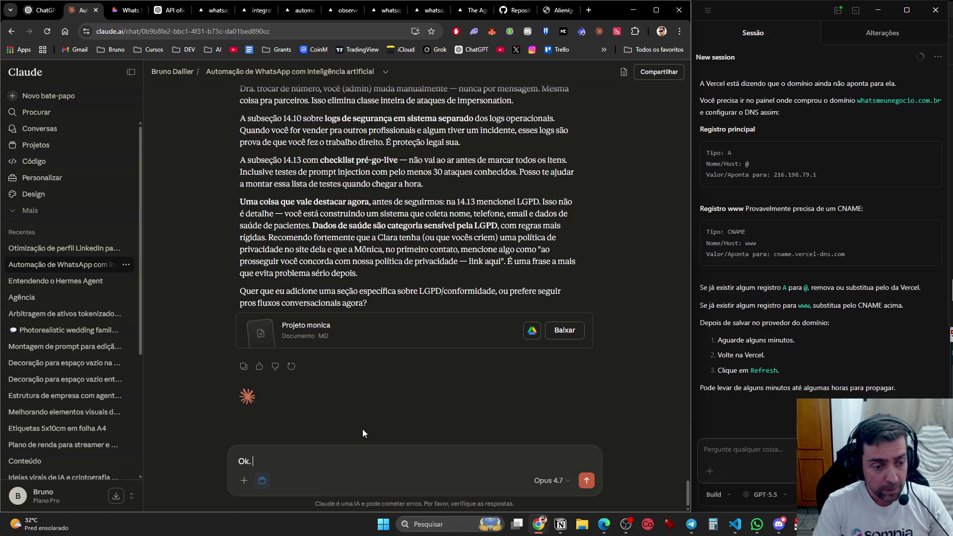
pyautogui.write('Agora vamos a estrutura ')
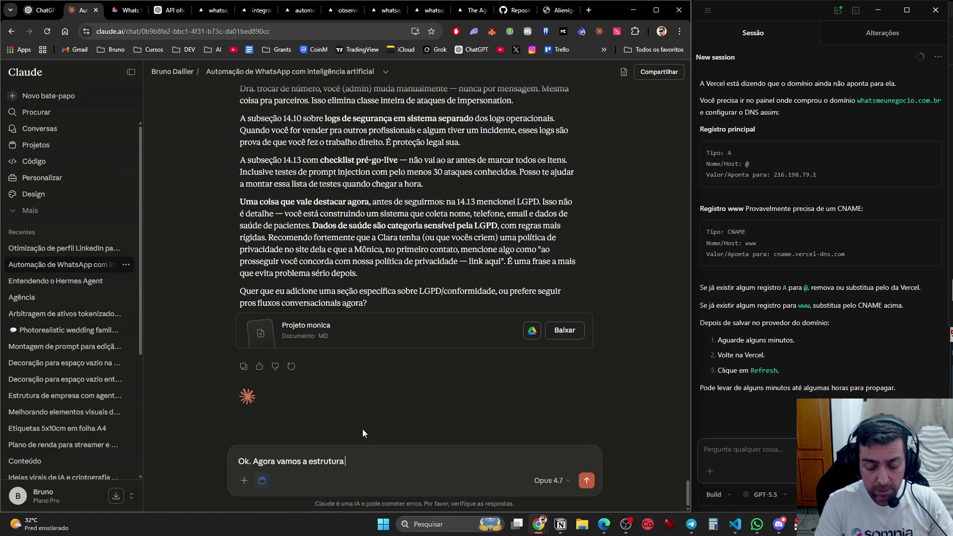
pyautogui.write('Tecnica.')
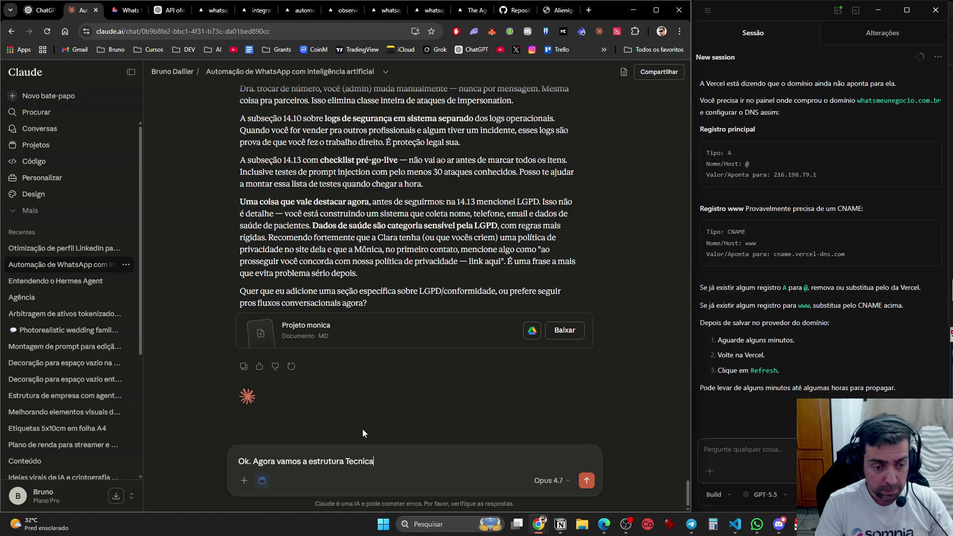
pyautogui.hotkey('shift', 'Return')
pyautogui.hotkey('shift', 'Return')
pyautogui.write('Co')
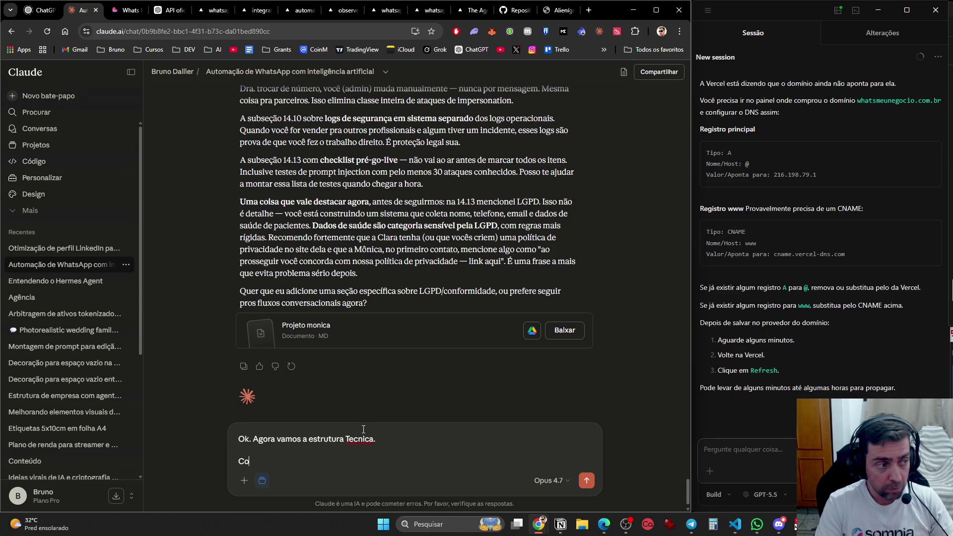
pyautogui.write('mo fazer isto funcionar')
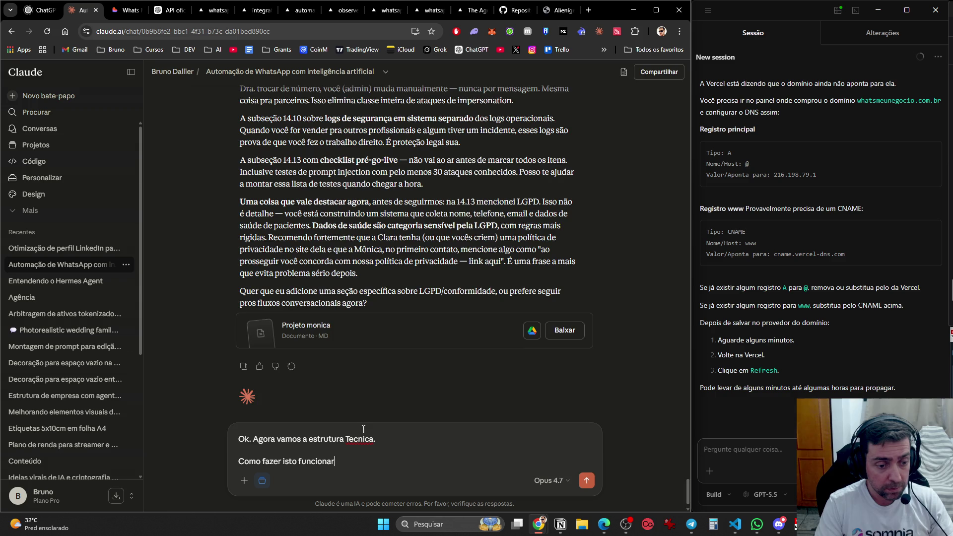
pyautogui.press('Return')
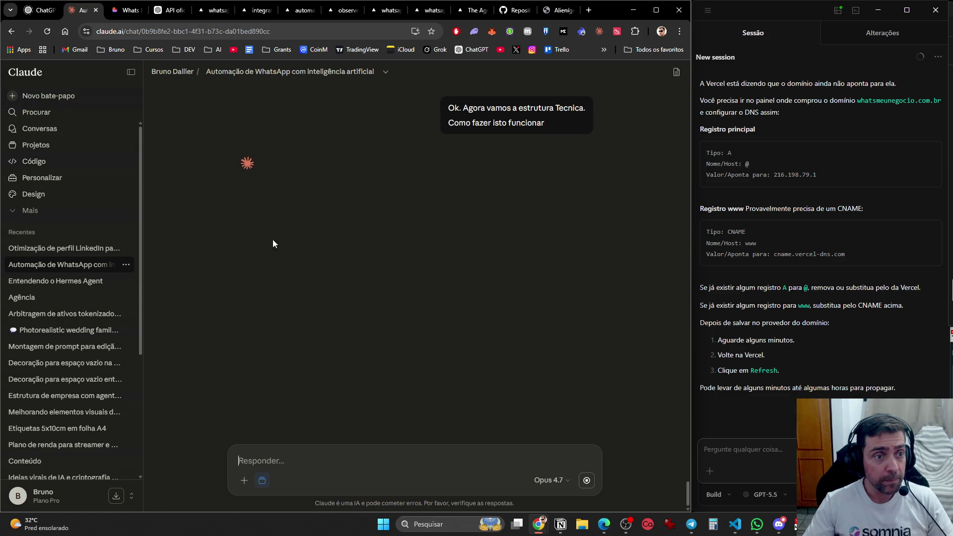
# - Read through Claude's reply: 'Os dois caminhos', 'Minha recomendação' and the Caminho B Python/FastAPI/Evolution API stack
pyautogui.moveTo(554, 20)
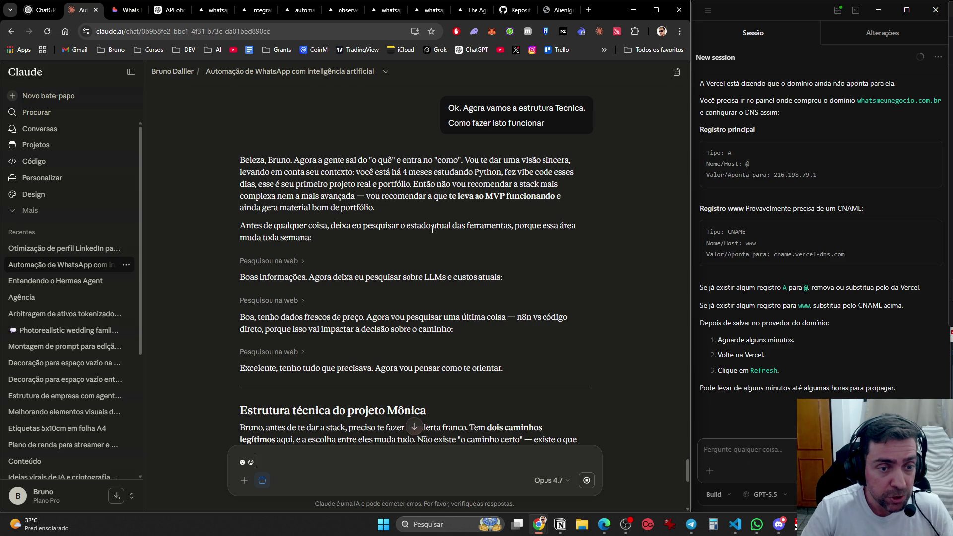
pyautogui.scroll(-2, 538, 253)
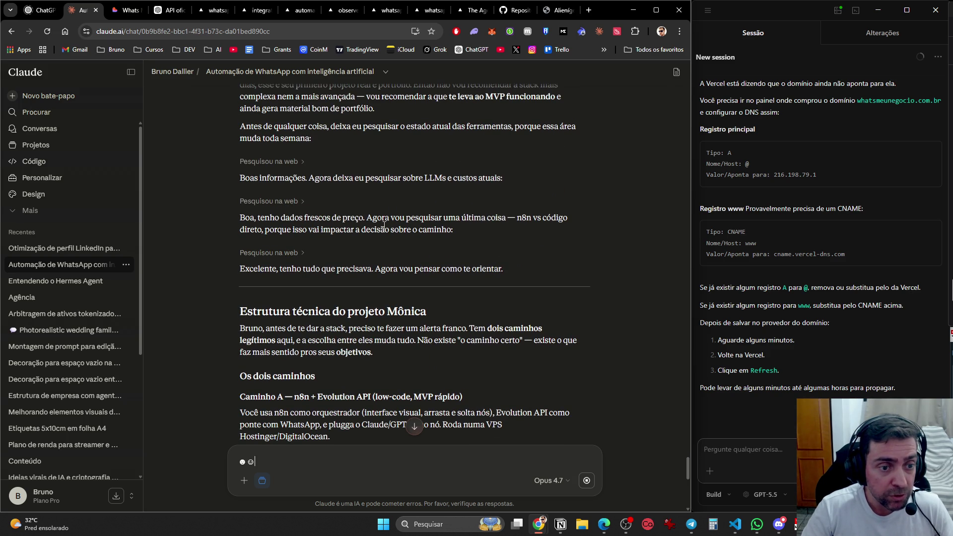
pyautogui.scroll(-5, 558, 234)
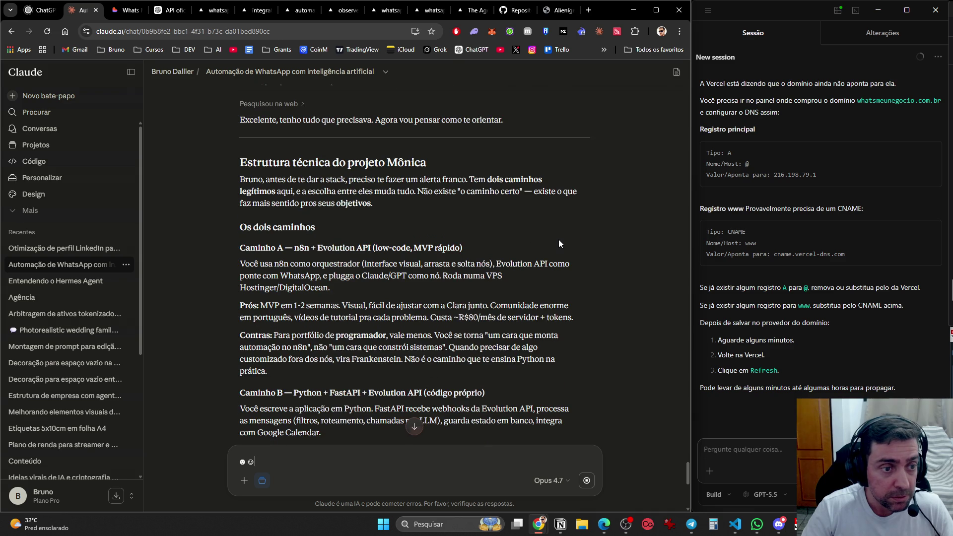
pyautogui.scroll(2, 558, 239)
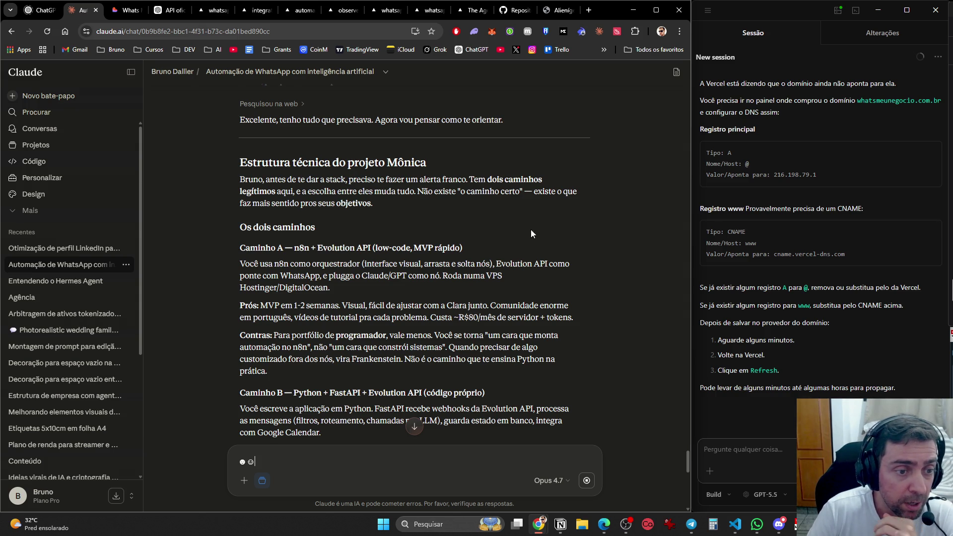
pyautogui.scroll(-2, 477, 198)
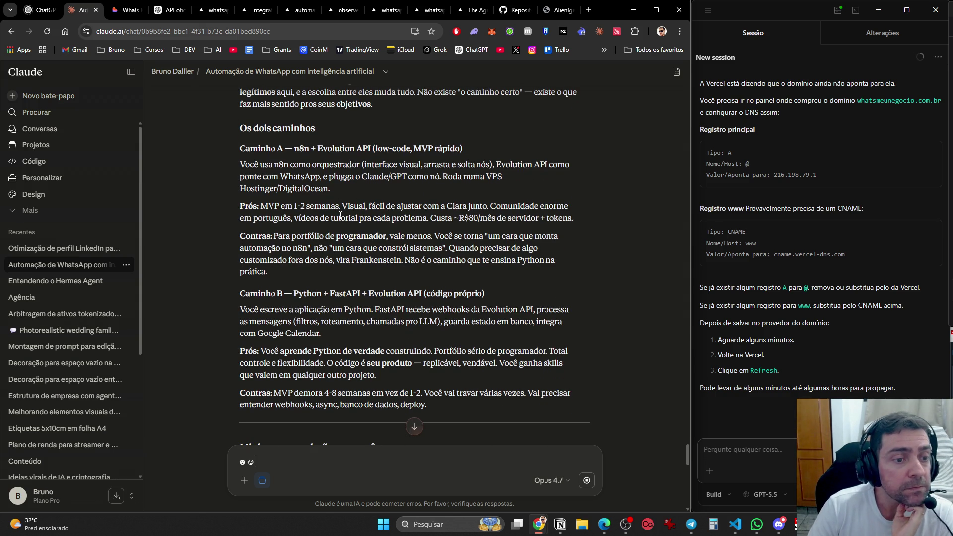
pyautogui.scroll(-1, 325, 296)
pyautogui.scroll(-2, 324, 297)
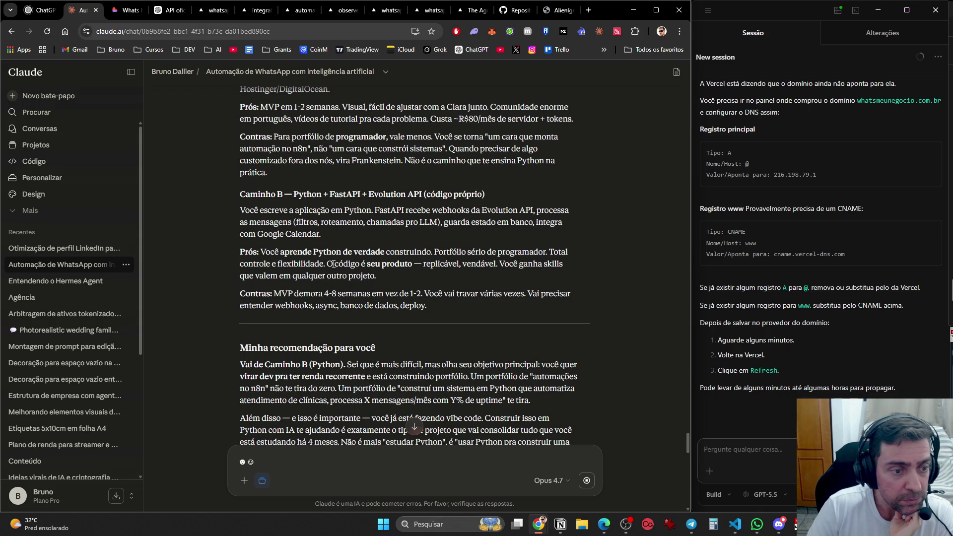
pyautogui.scroll(-3, 350, 279)
pyautogui.scroll(-5, 350, 279)
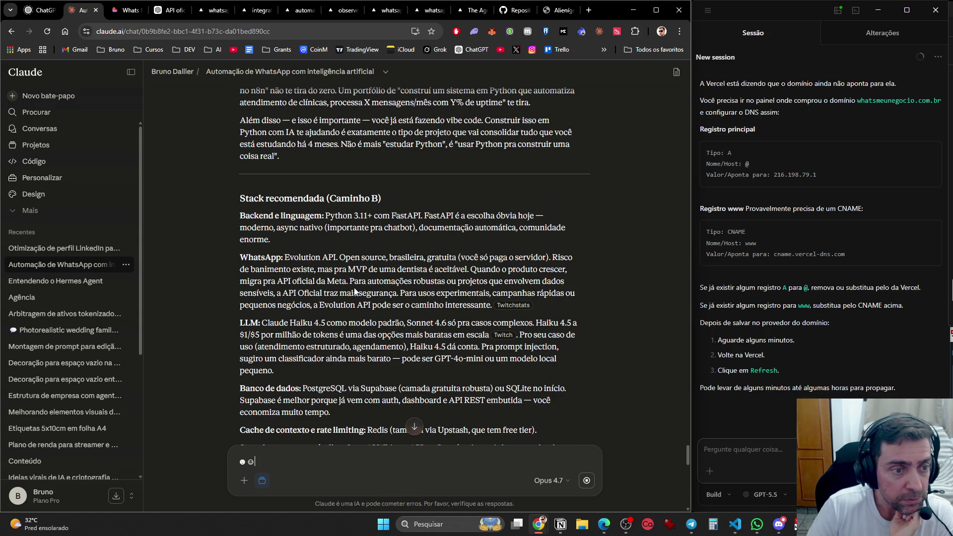